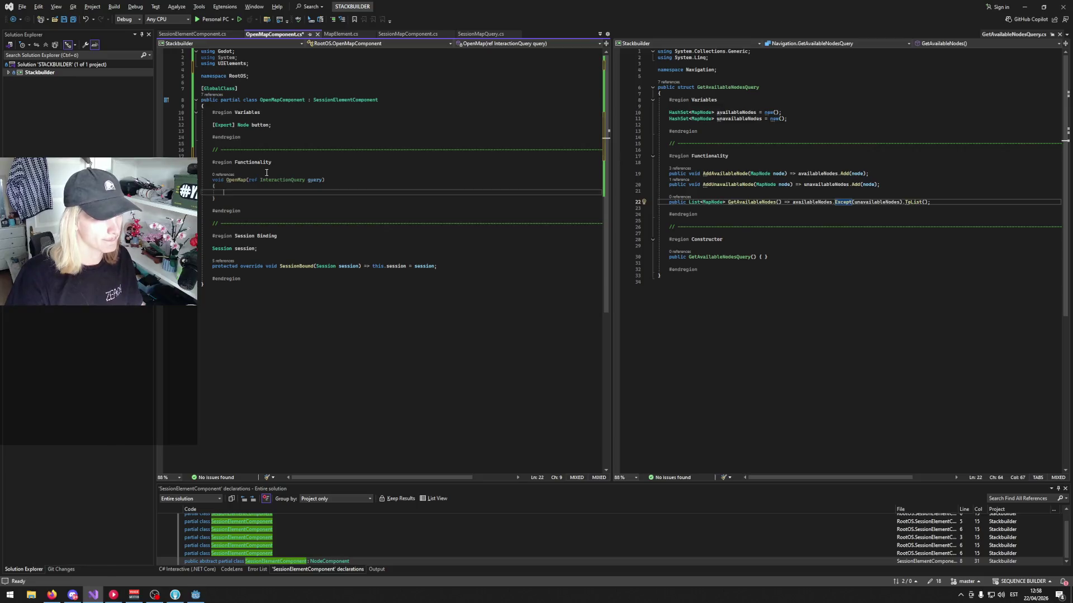
- Declare a new SessionMapQuery mapQuery and pass it to session.Query(ref mapQuery)
{"action": "type", "text": "Se"}
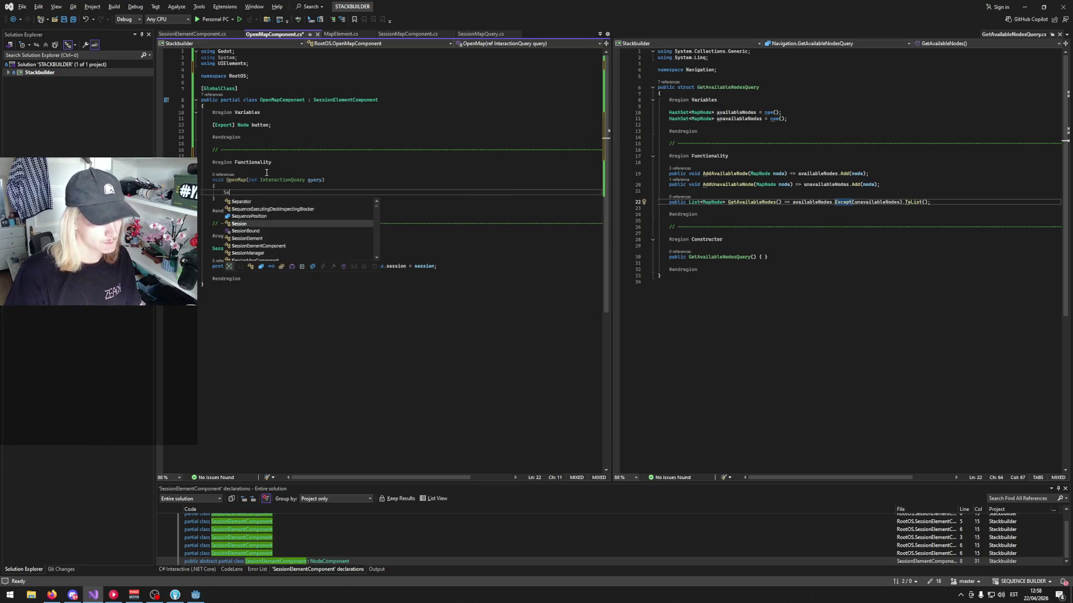
{"action": "type", "text": "ssionMap"}
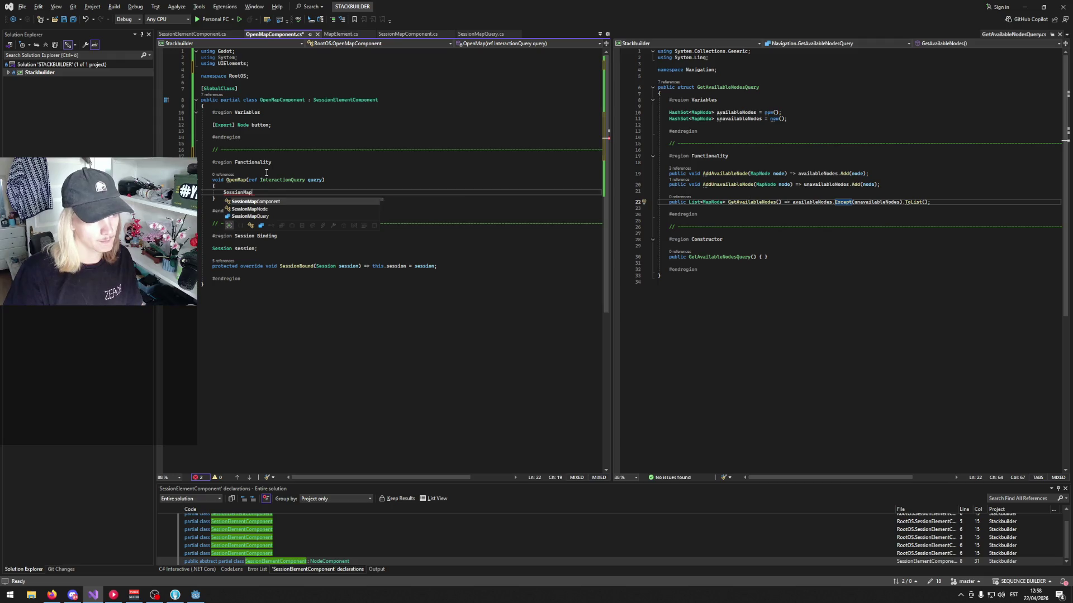
{"action": "type", "text": "Query mapQuery ="}
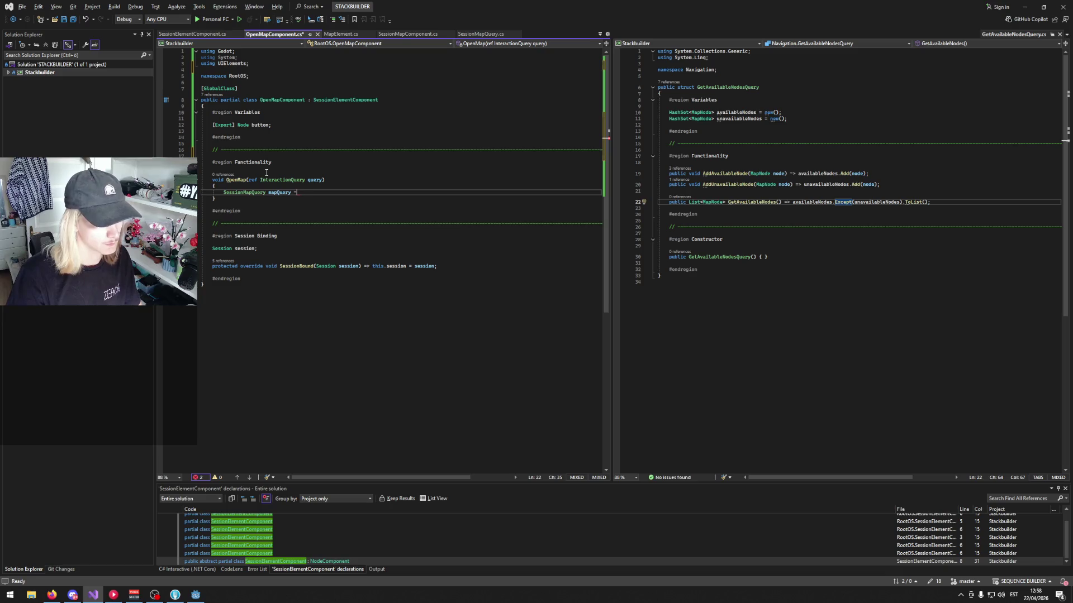
{"action": "type", "text": " new();"}
{"action": "key", "text": "Return"}
{"action": "type", "text": "session"}
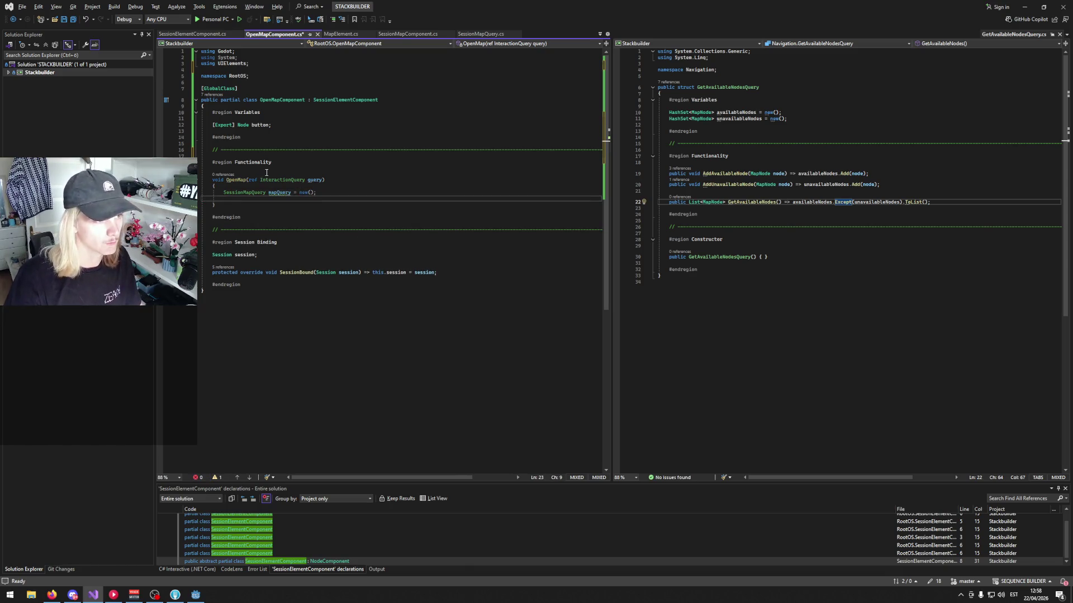
{"action": "type", "text": ".Query"}
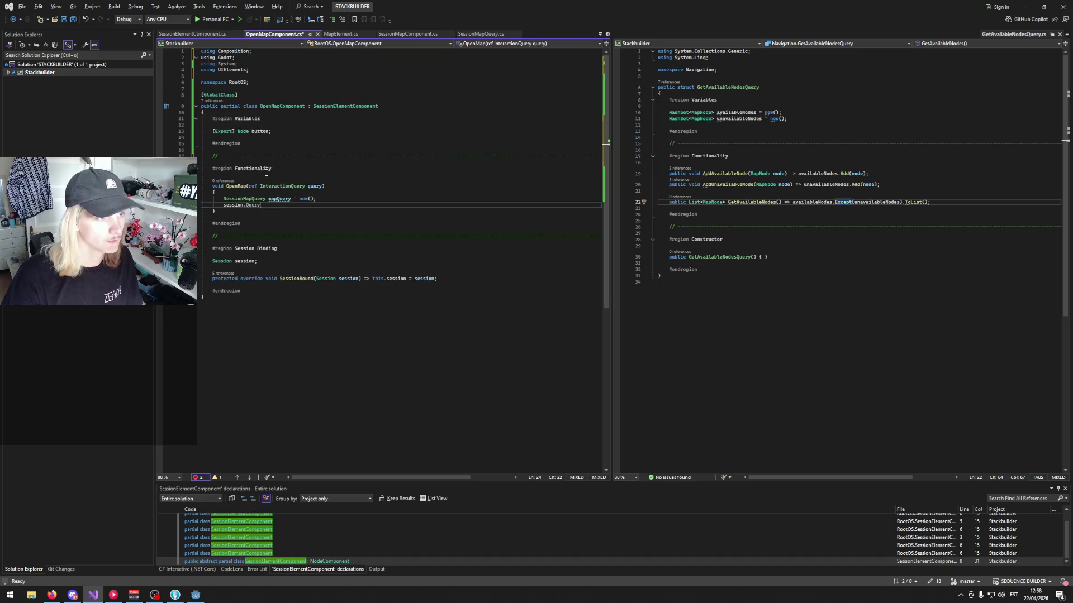
{"action": "type", "text": "(ref mapQuery)"}
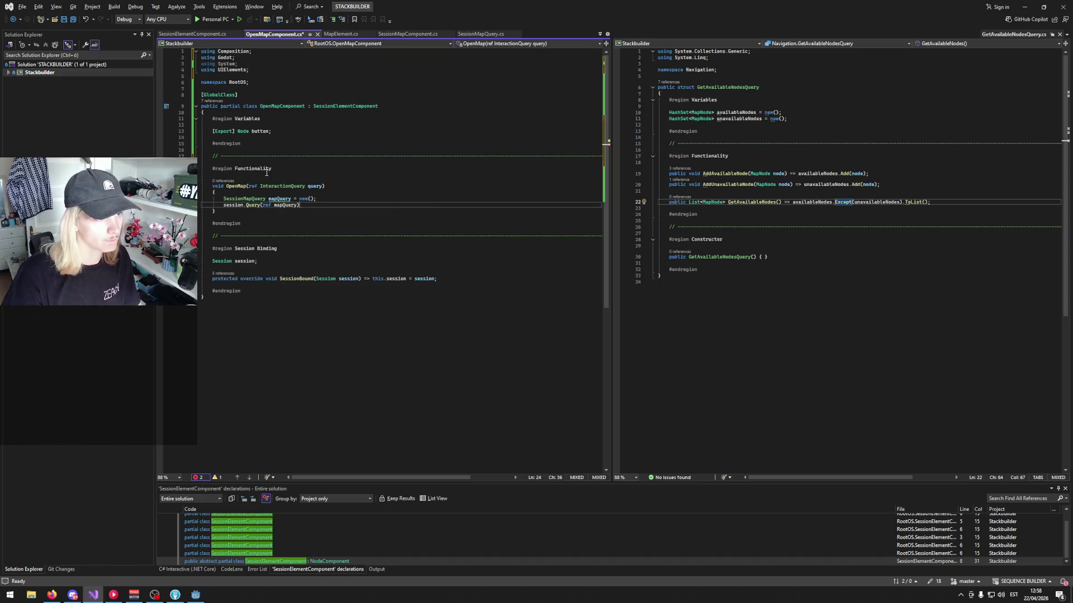
{"action": "key", "text": "Return"}
{"action": "key", "text": "Return"}
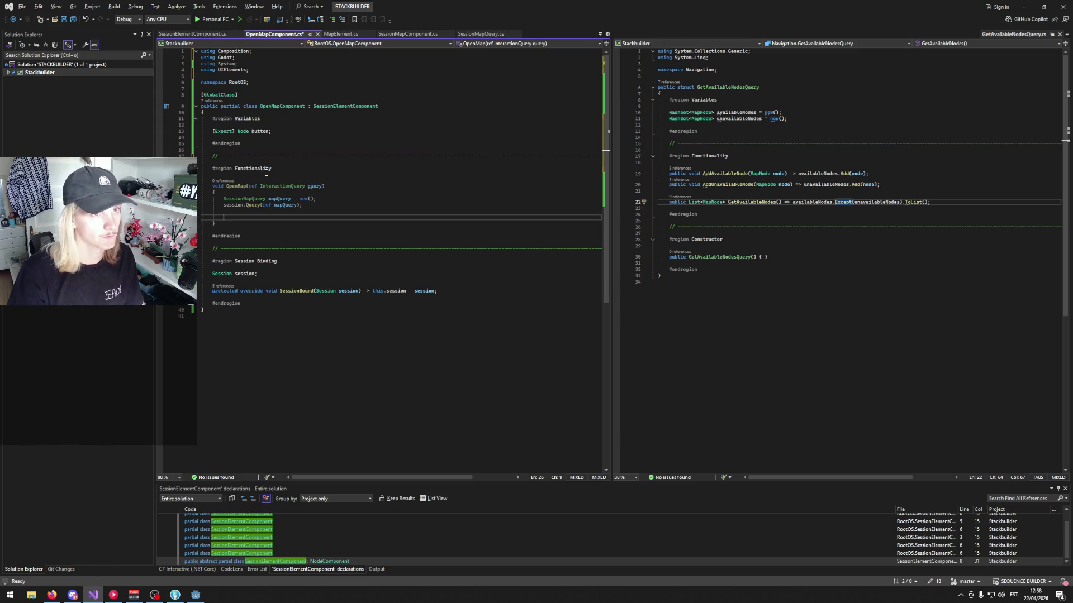
- Add a MenuStack.instance.PushMenu<MapMenu, SetupMapElementEvent> call
{"action": "type", "text": "MenuS"}
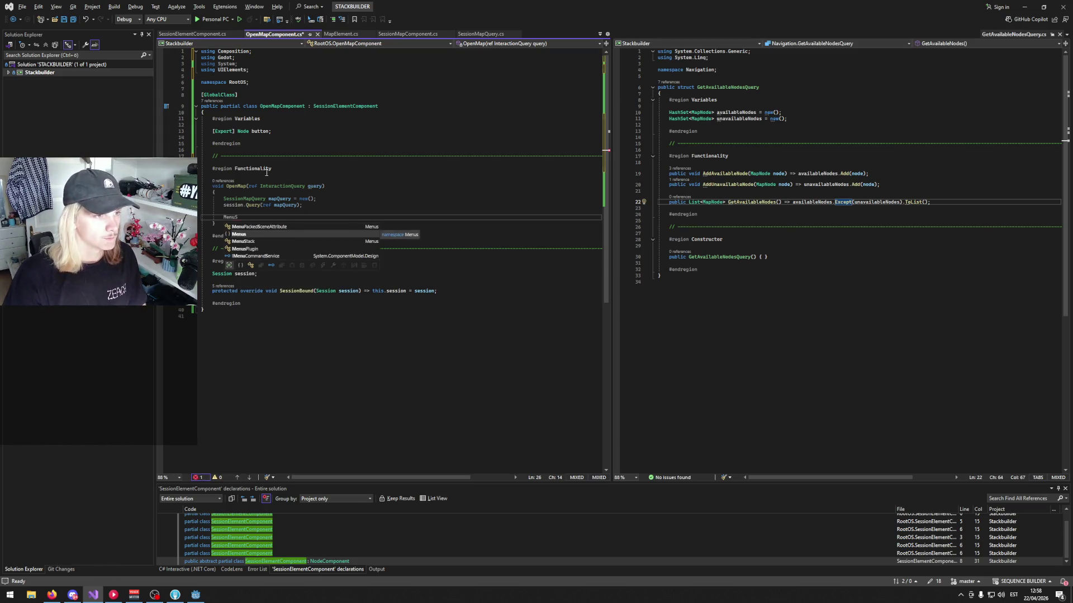
{"action": "type", "text": "tack."}
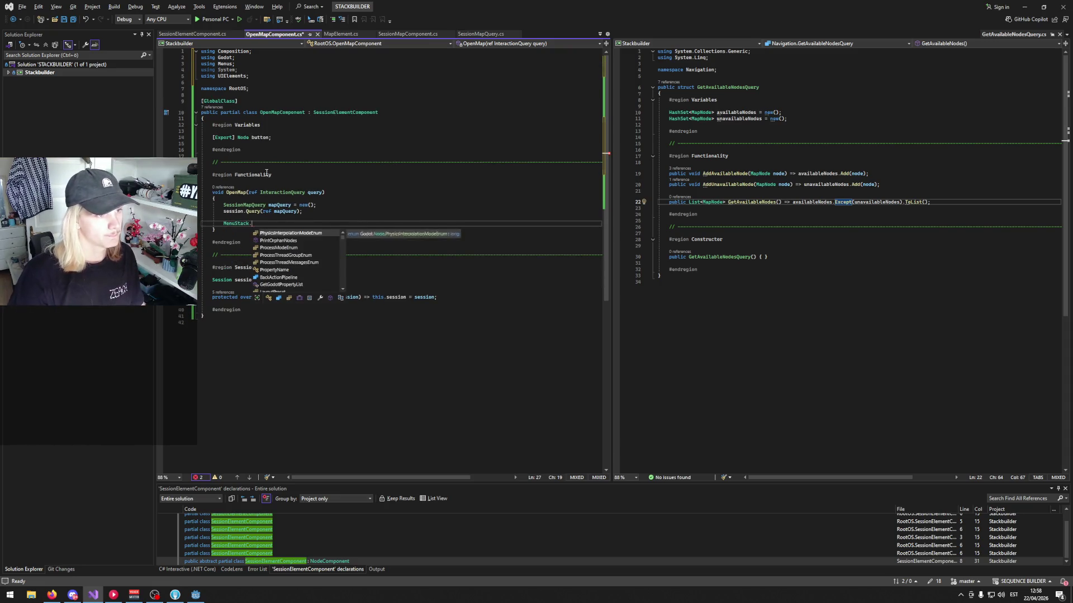
{"action": "type", "text": "instance.pus"}
{"action": "key", "text": "Tab"}
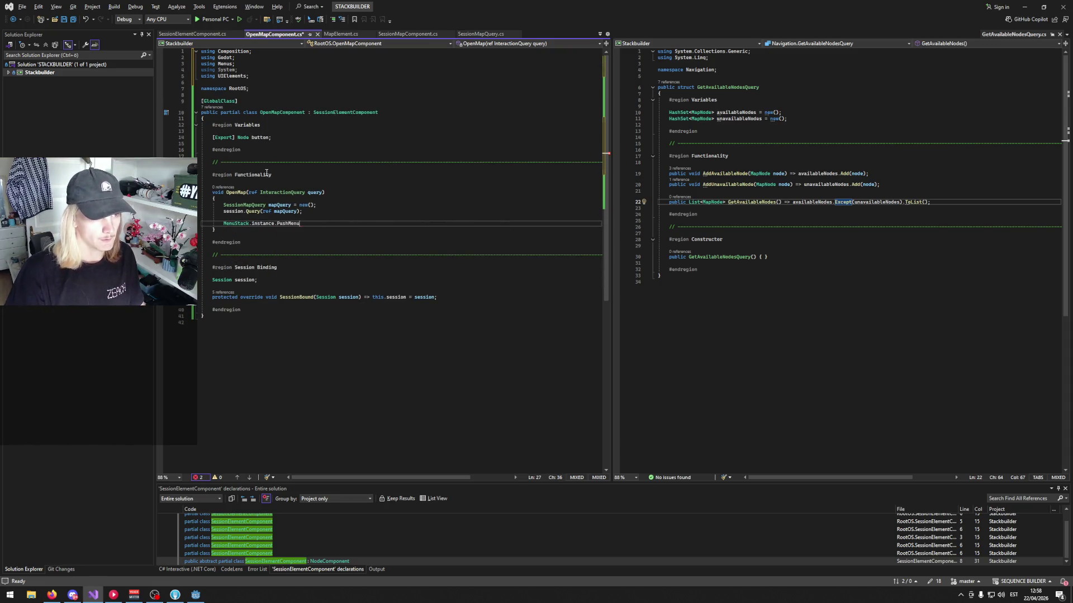
{"action": "type", "text": "<>"}
{"action": "key", "text": "Left"}
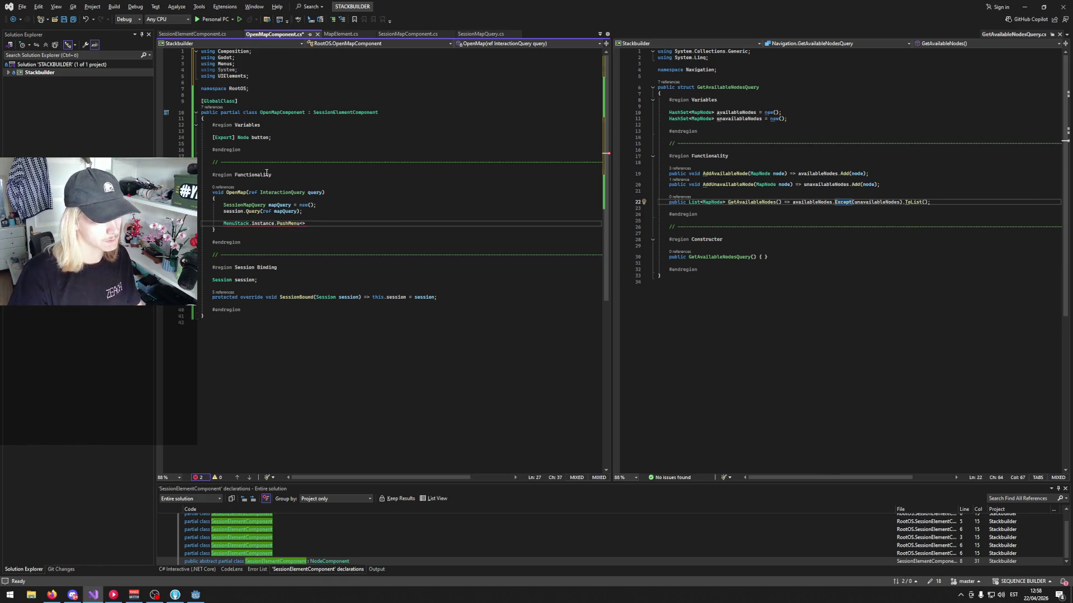
{"action": "type", "text": "M"}
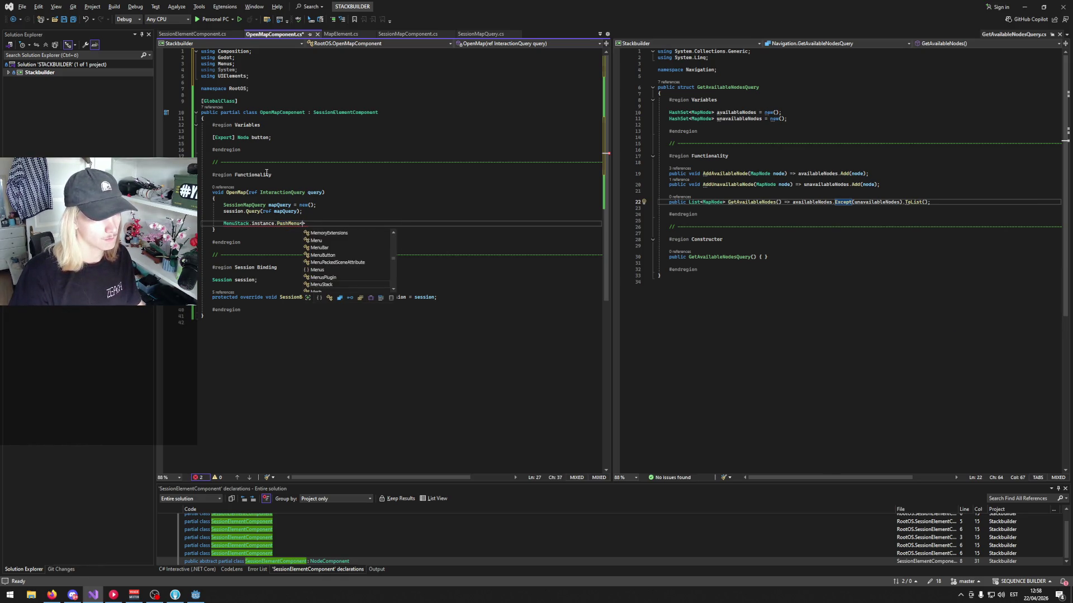
{"action": "type", "text": "apMenu>"}
{"action": "key", "text": "Tab"}
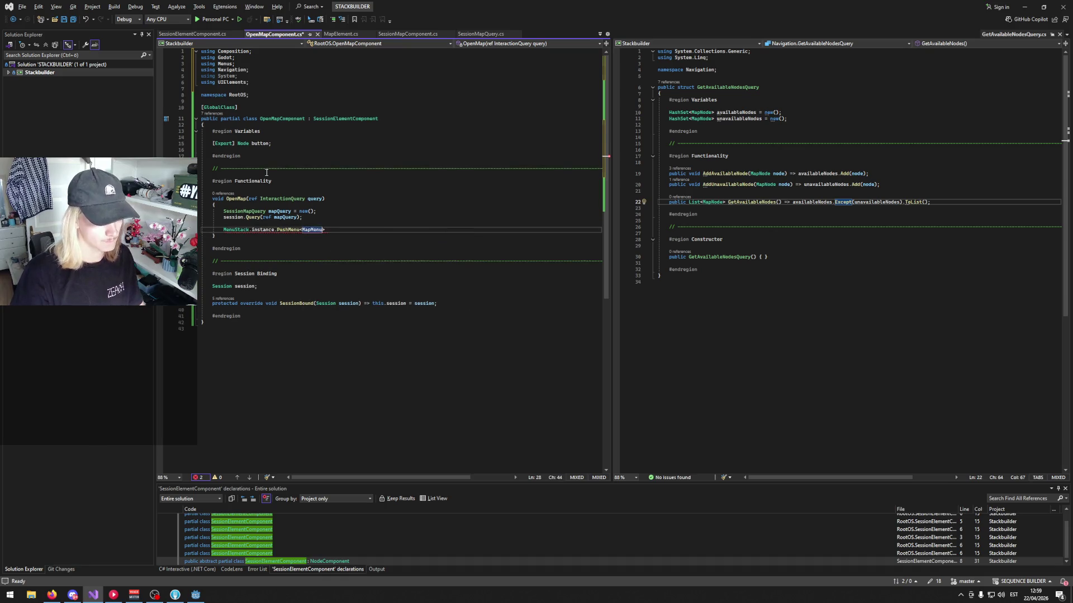
{"action": "type", "text": ", Se"}
{"action": "type", "text": "tupMap"}
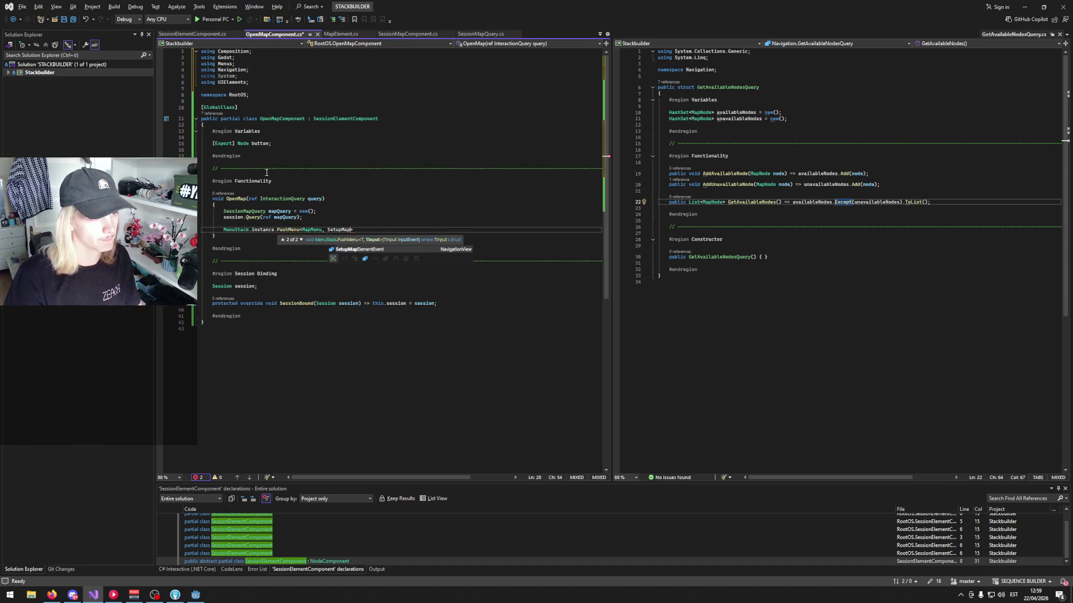
{"action": "key", "text": "Tab"}
- Pass new SetupMapElementEvent(mapQuery.map) as the PushMenu argument
{"action": "type", "text": "(new Setyo"}
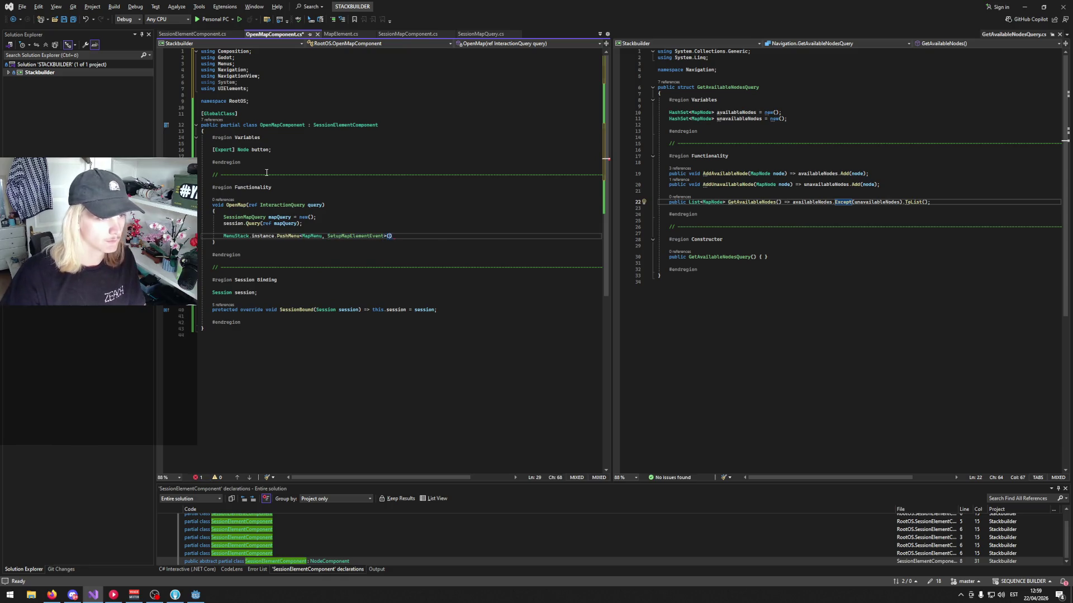
{"action": "key", "text": "BackSpace"}
{"action": "key", "text": "BackSpace"}
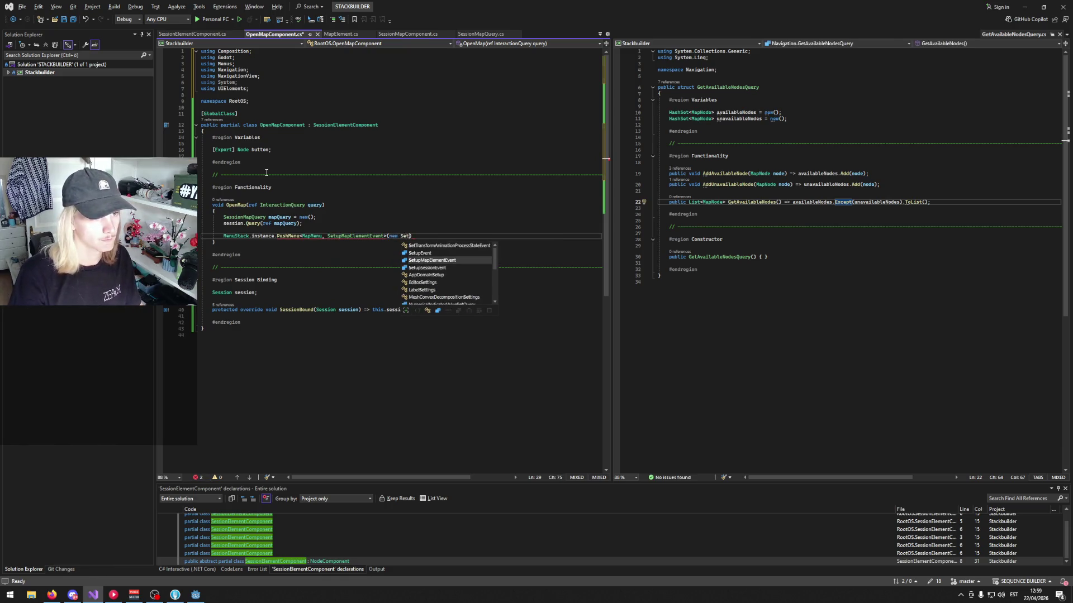
{"action": "type", "text": "upMa"}
{"action": "key", "text": "Tab"}
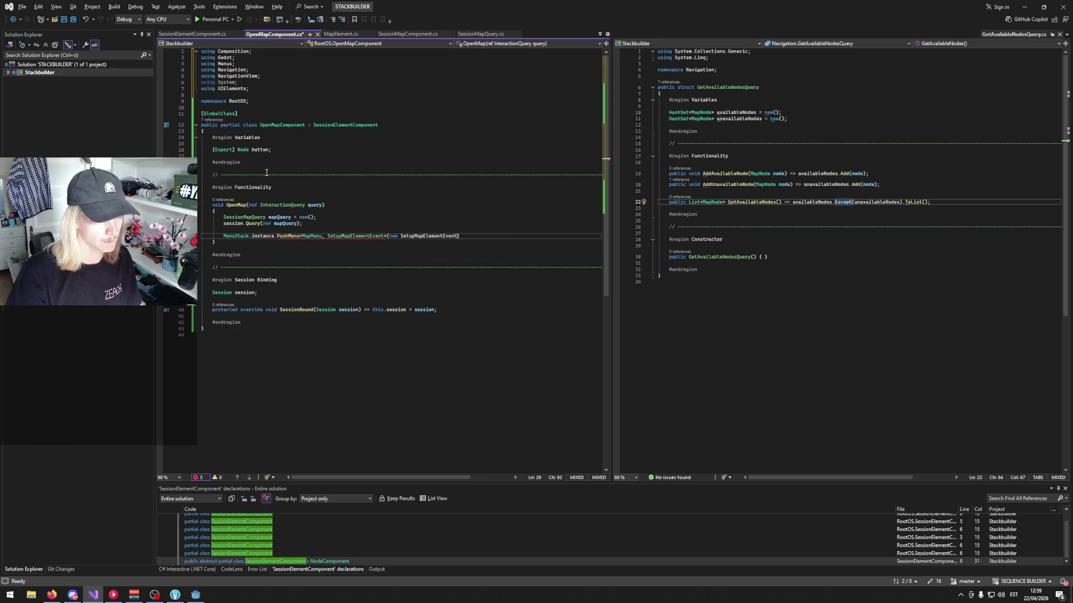
{"action": "type", "text": ".(map"}
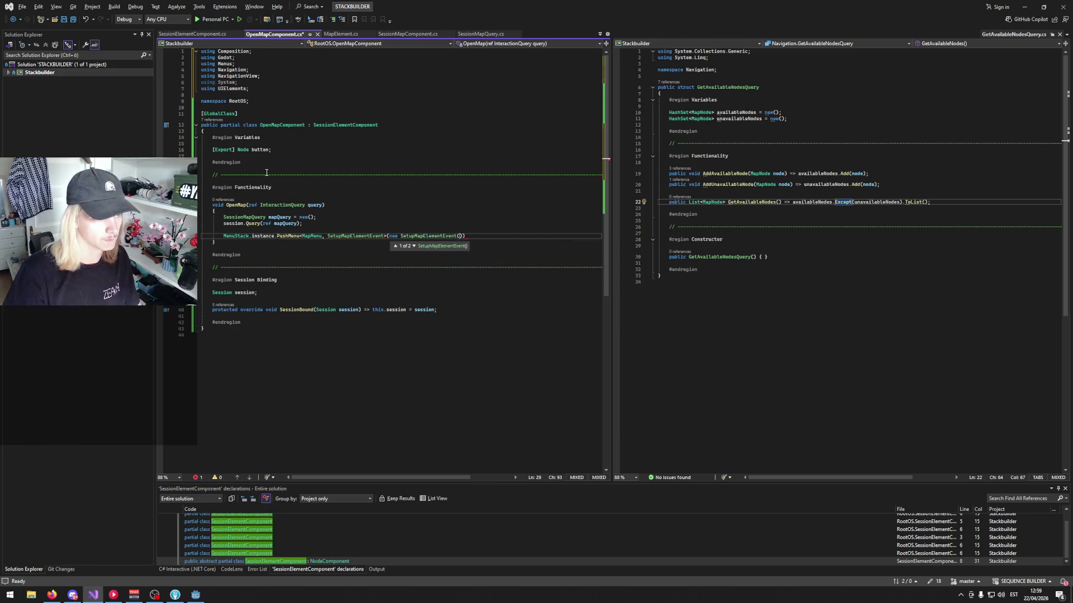
{"action": "type", "text": "Query.map))"}
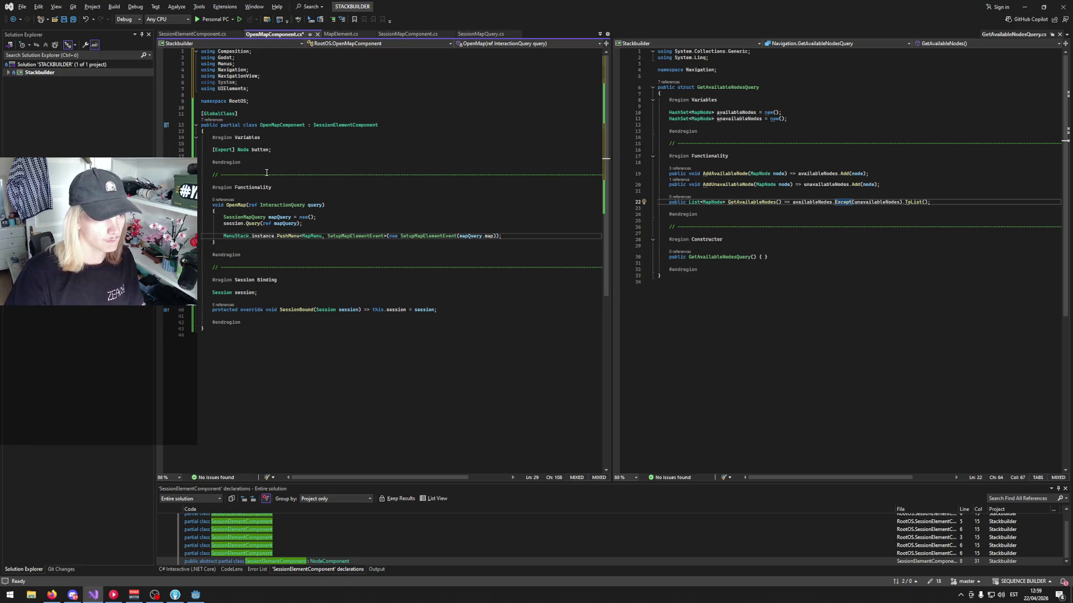
{"action": "key", "text": "Return"}
{"action": "key", "text": "Return"}
- Add query.Success() and move it to the top of OpenMap, followed by a blank line
{"action": "type", "text": "query.Success"}
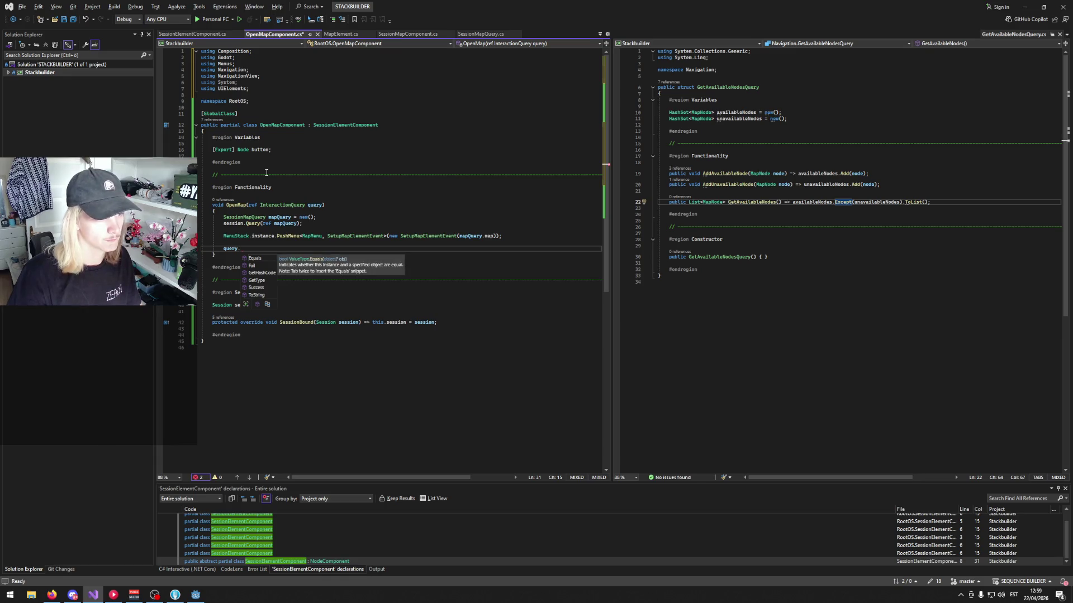
{"action": "key", "text": "alt+Up"}
{"action": "key", "text": "alt+Up"}
{"action": "key", "text": "alt+Up"}
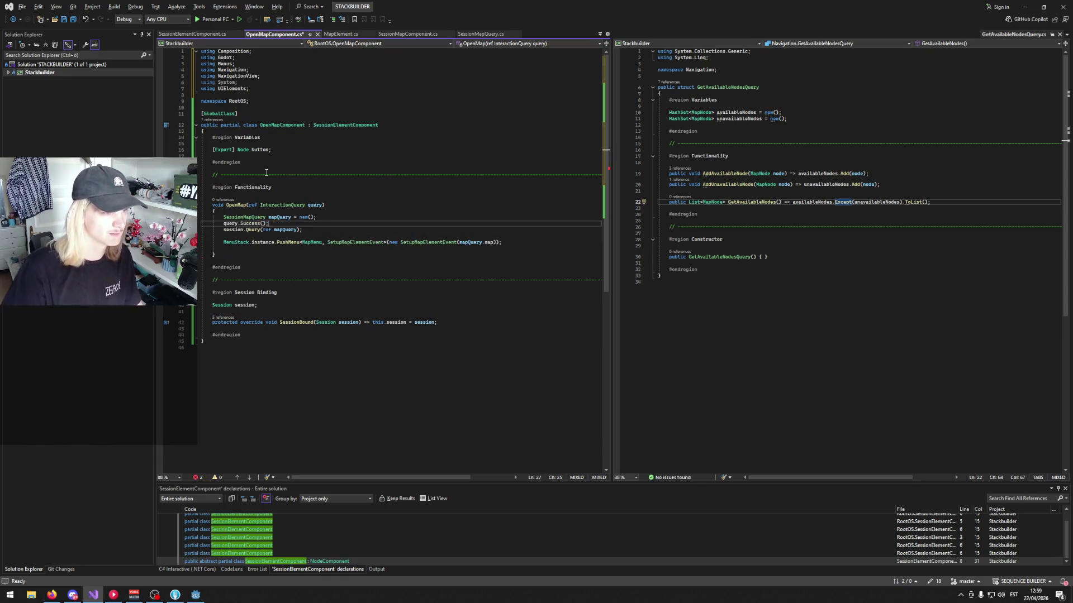
{"action": "key", "text": "shift+Down"}
{"action": "key", "text": "shift+Down"}
{"action": "key", "text": "shift+Down"}
{"action": "key", "text": "alt+Down"}
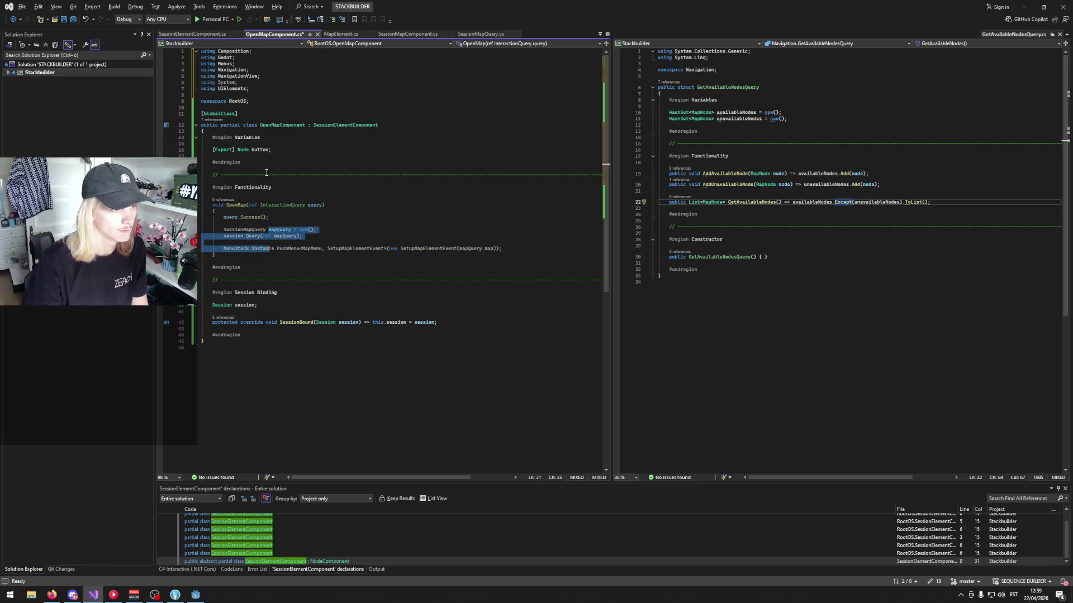
{"action": "left_click", "coordinate": [267, 173]}
{"action": "left_click", "coordinate": [269, 195]}
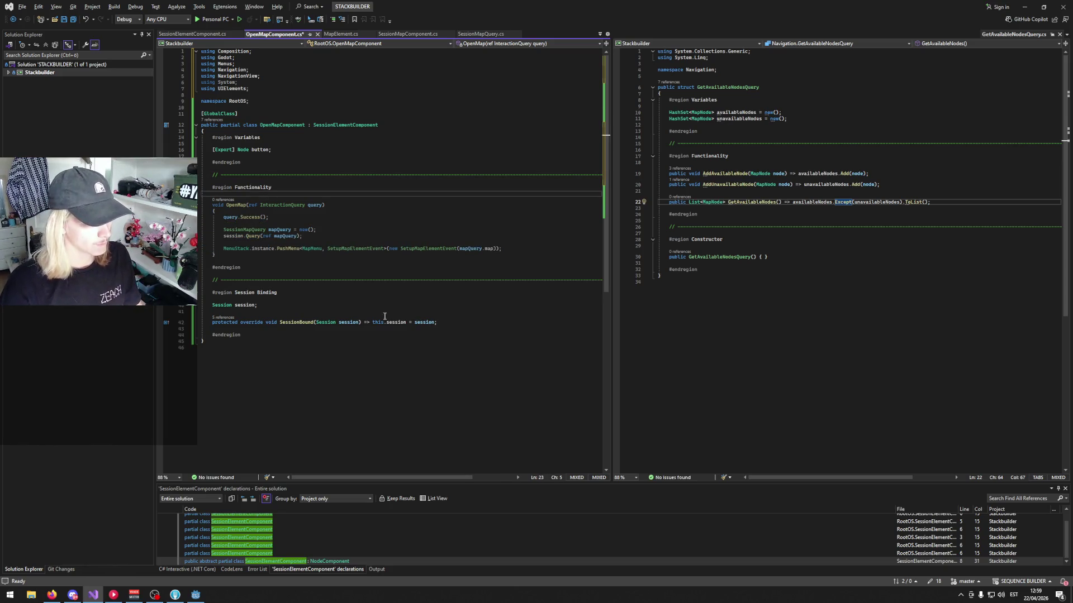
- Start a new #region for Owner Binding below the Session Binding region
{"action": "left_click", "coordinate": [262, 337]}
{"action": "key", "text": "Return"}
{"action": "key", "text": "Return"}
{"action": "type", "text": "#region"}
{"action": "key", "text": "Tab"}
{"action": "key", "text": "Tab"}
{"action": "type", "text": "O"}
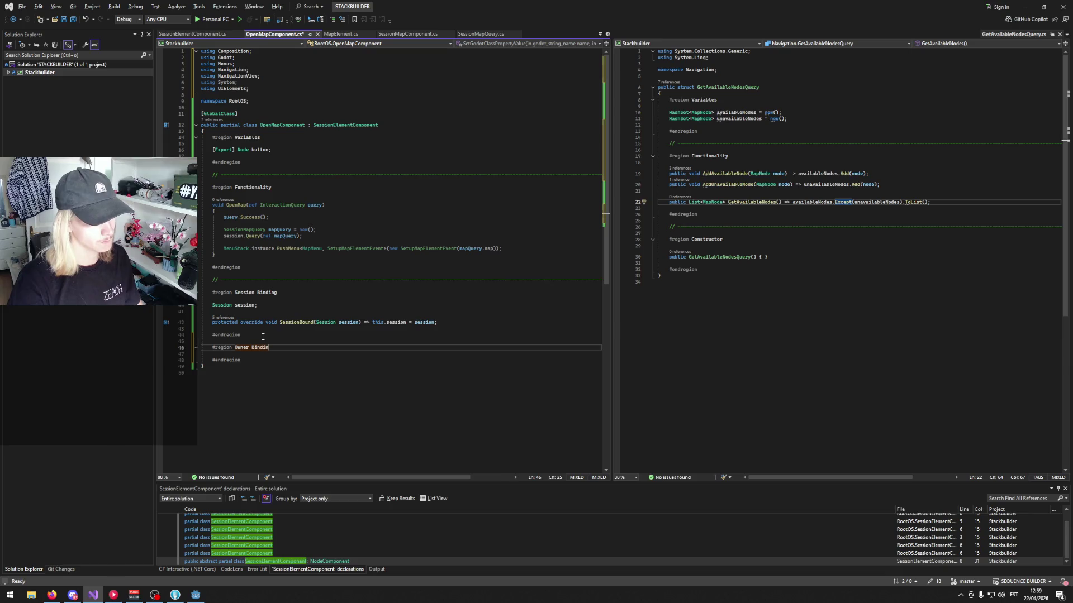
{"action": "type", "text": "g"}
- Override RegisterToOwner with button.SubscribeQuery<InteractionQuery>(OpenMap);
{"action": "key", "text": "Return"}
{"action": "key", "text": "Return"}
{"action": "type", "text": "override"}
{"action": "key", "text": "Return"}
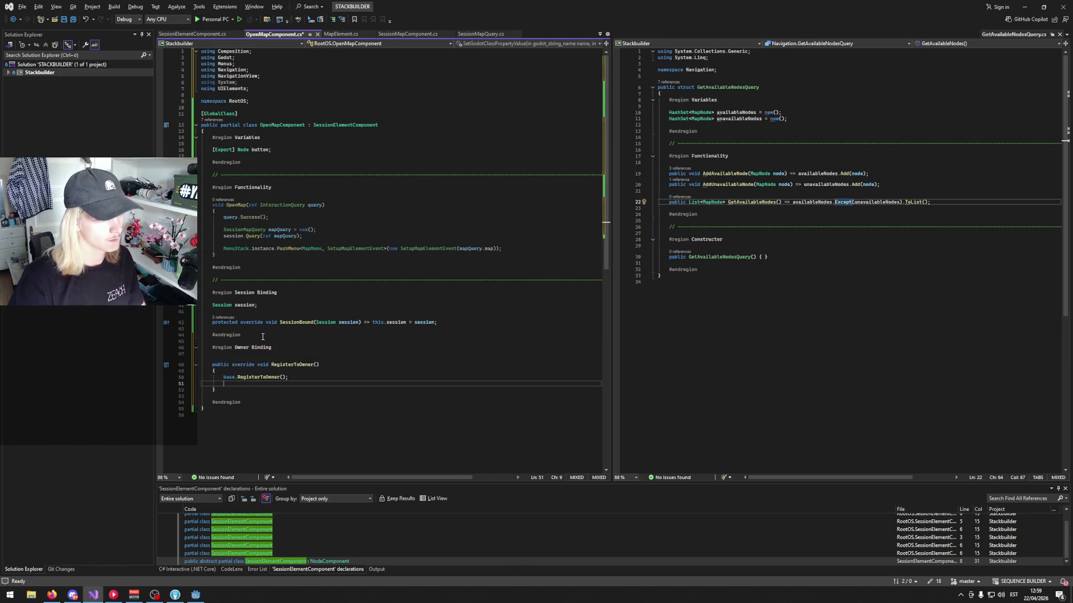
{"action": "type", "text": "button."}
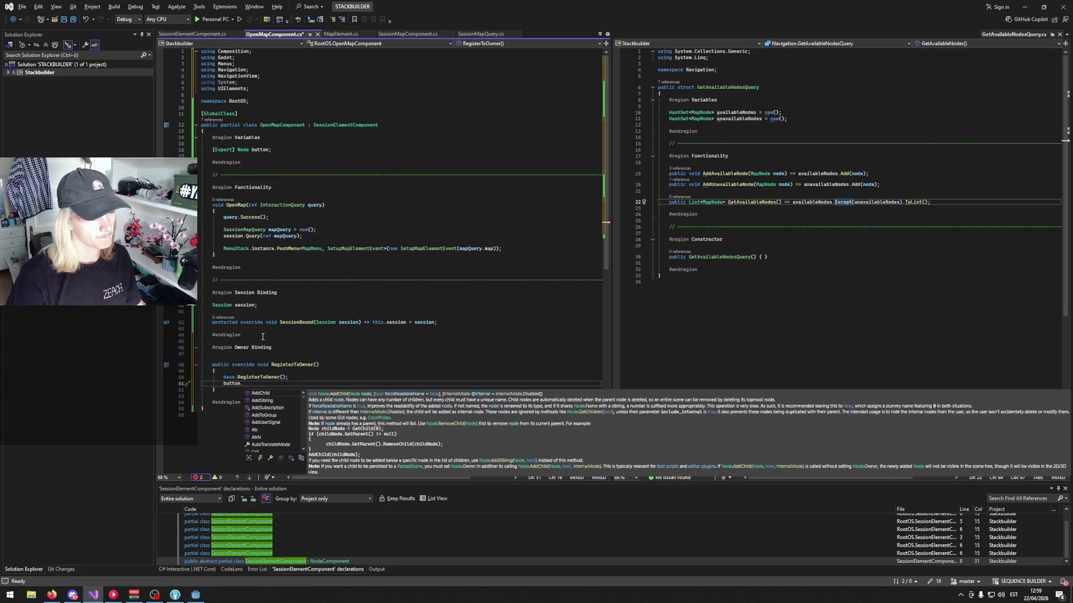
{"action": "type", "text": "Subs"}
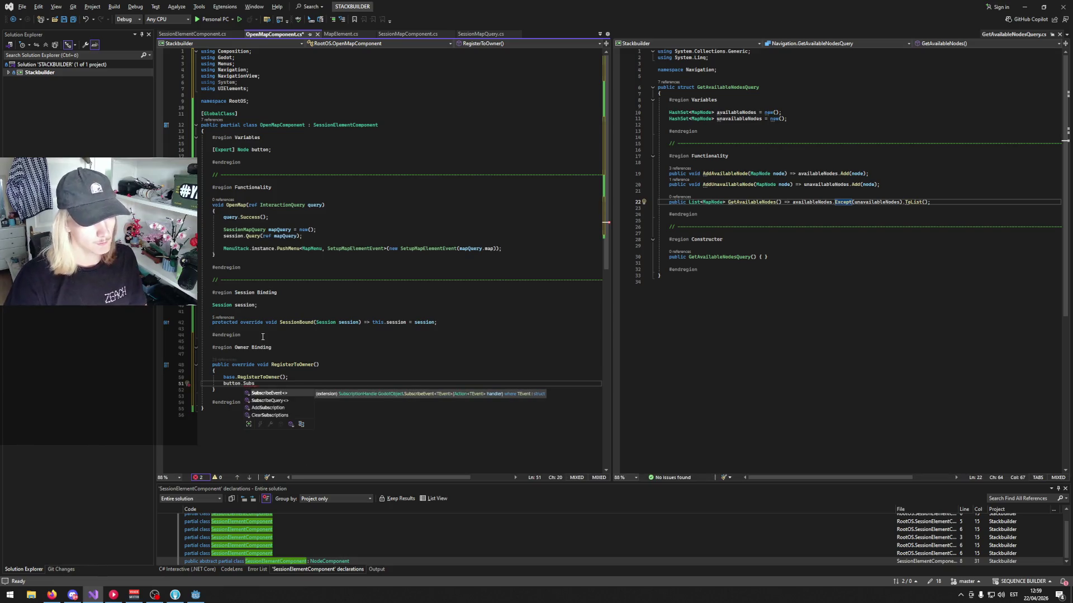
{"action": "key", "text": "Down"}
{"action": "key", "text": "Tab"}
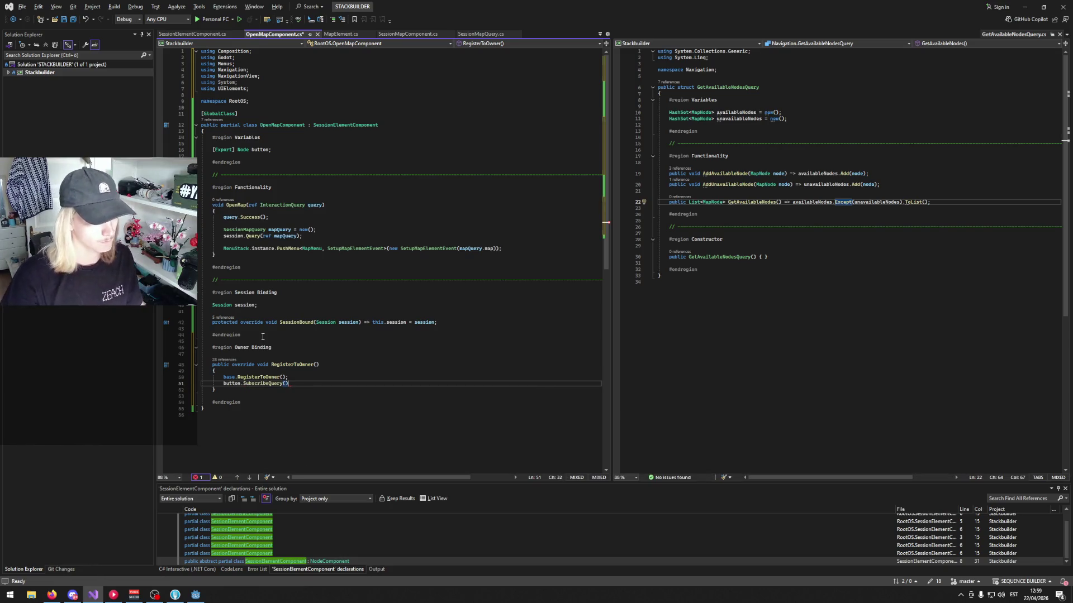
{"action": "type", "text": "<Interf"}
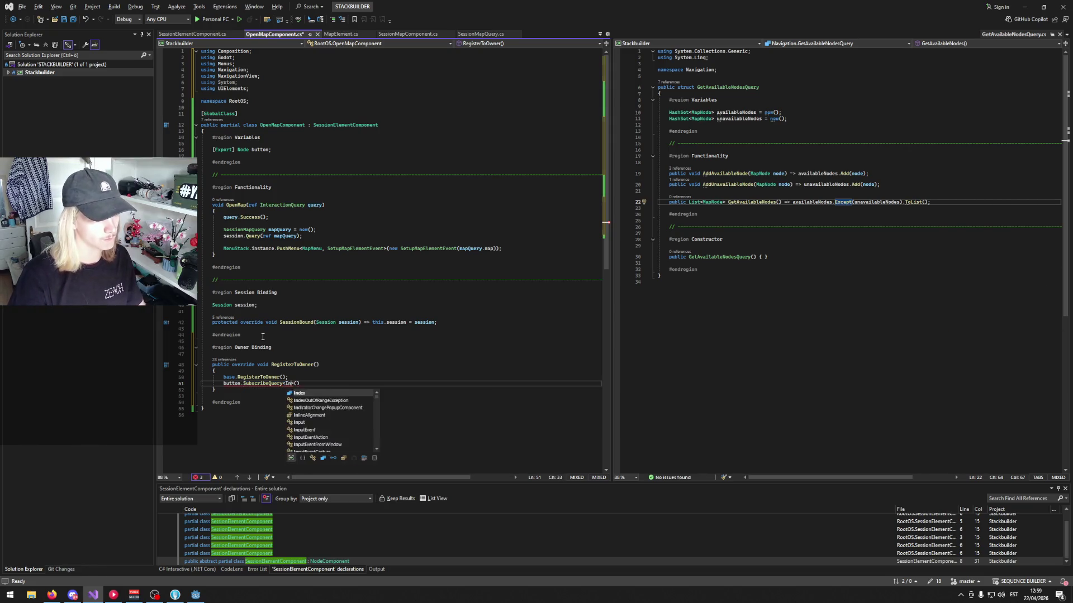
{"action": "key", "text": "Down"}
{"action": "key", "text": "Tab"}
{"action": "type", "text": ">("}
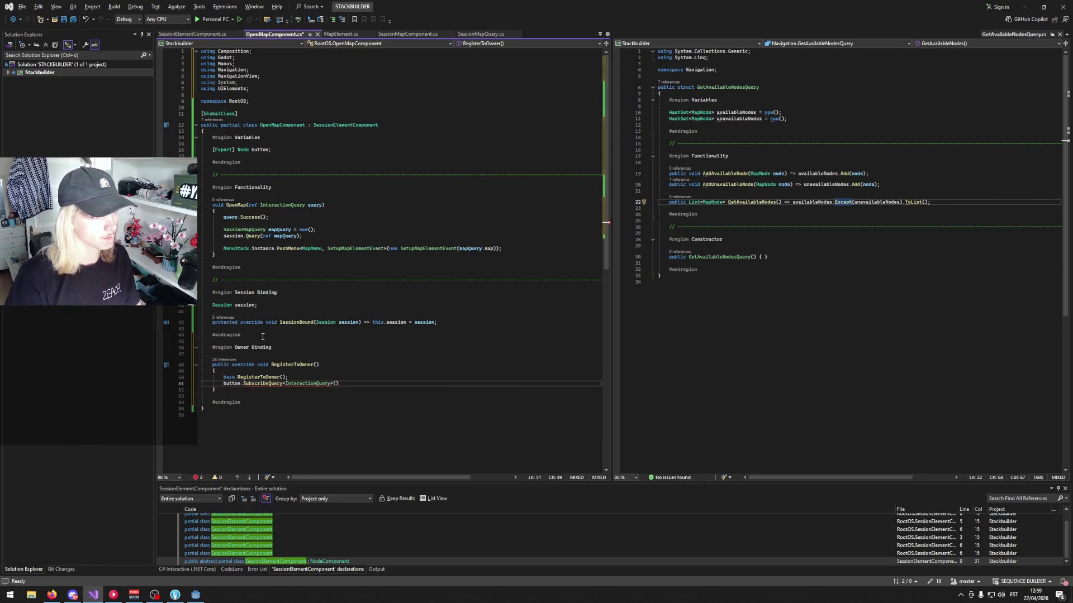
{"action": "type", "text": "OpenMap)"}
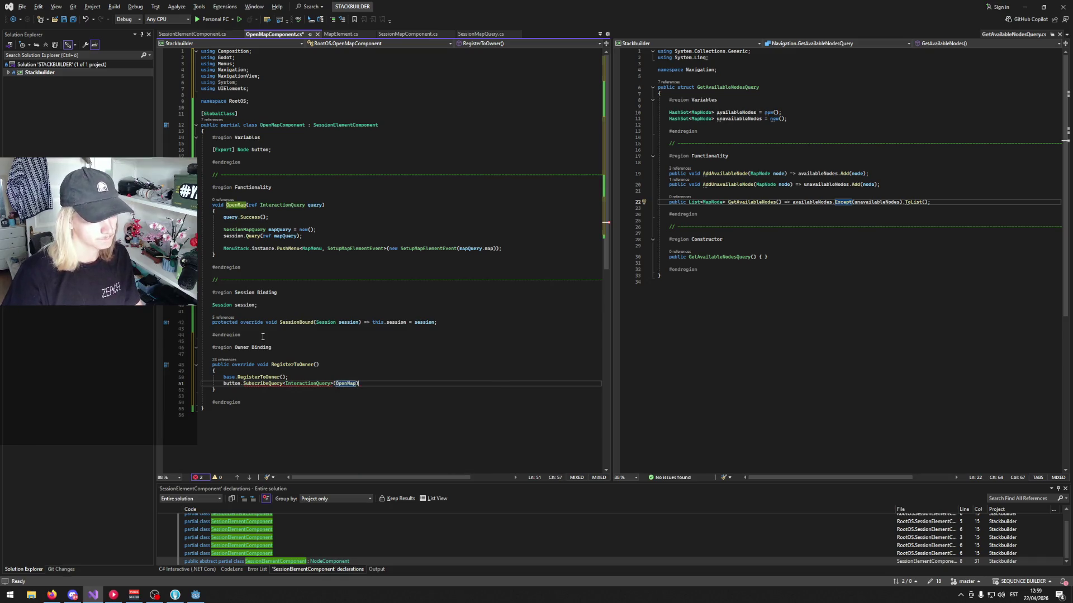
{"action": "type", "text": ";"}
- Save OpenMapComponent.cs and show all references to OpenMapComponent
{"action": "key", "text": "ctrl+s"}
{"action": "left_click", "coordinate": [442, 279]}
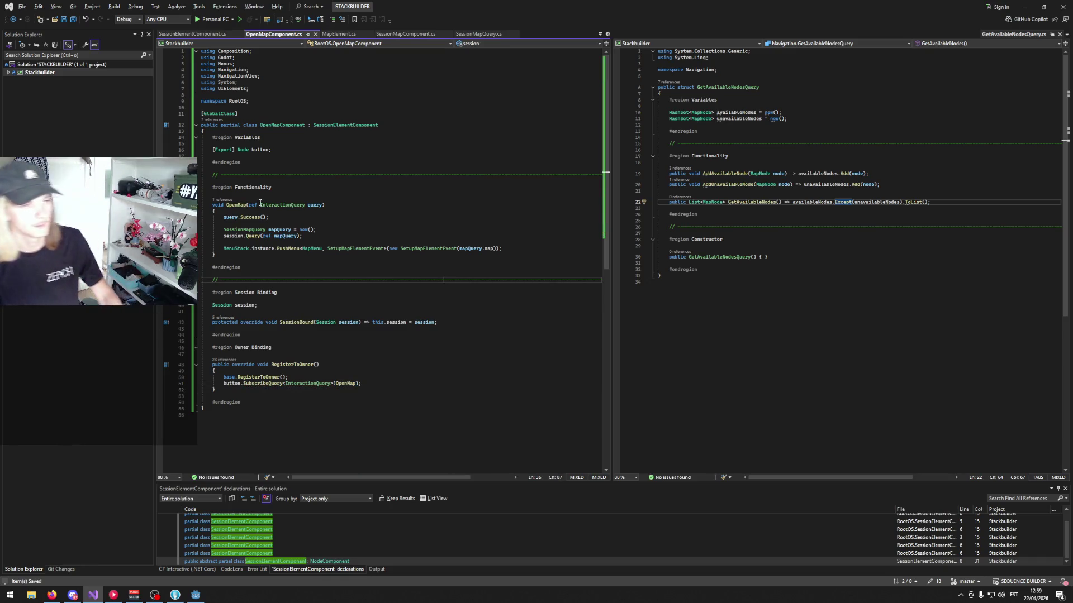
{"action": "left_click", "coordinate": [276, 124]}
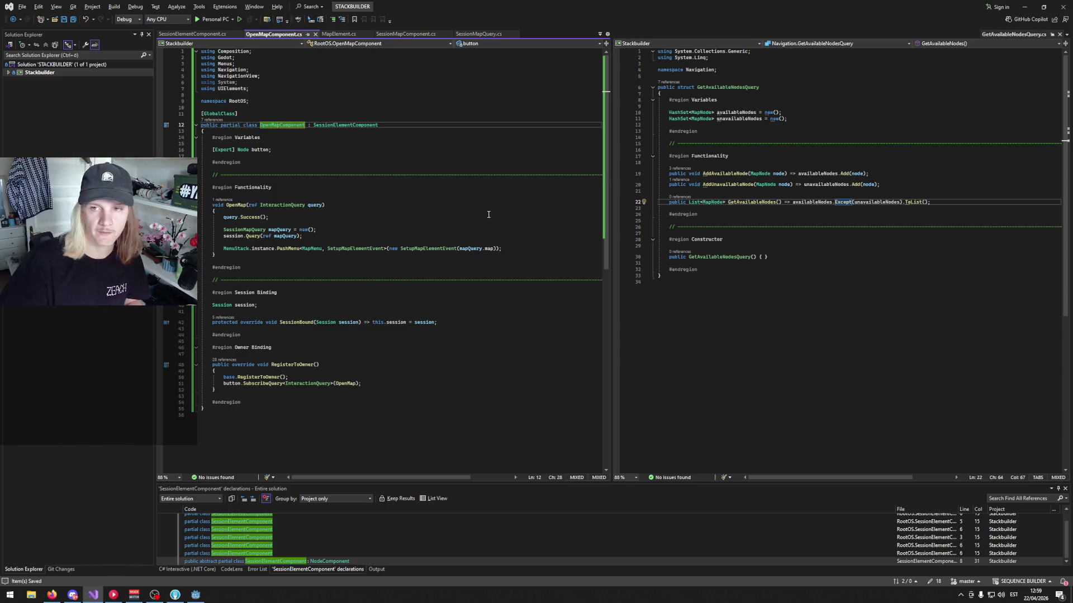
- Delete the unused 'using System;' line from OpenMapComponent.cs and save the file
{"action": "left_click", "coordinate": [475, 199]}
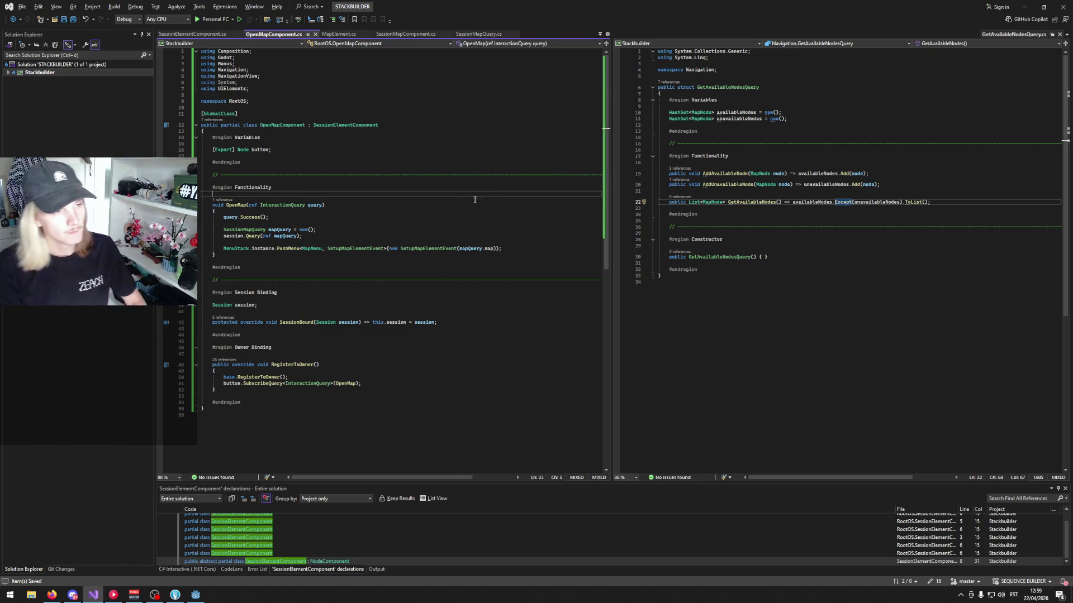
{"action": "left_click", "coordinate": [417, 183]}
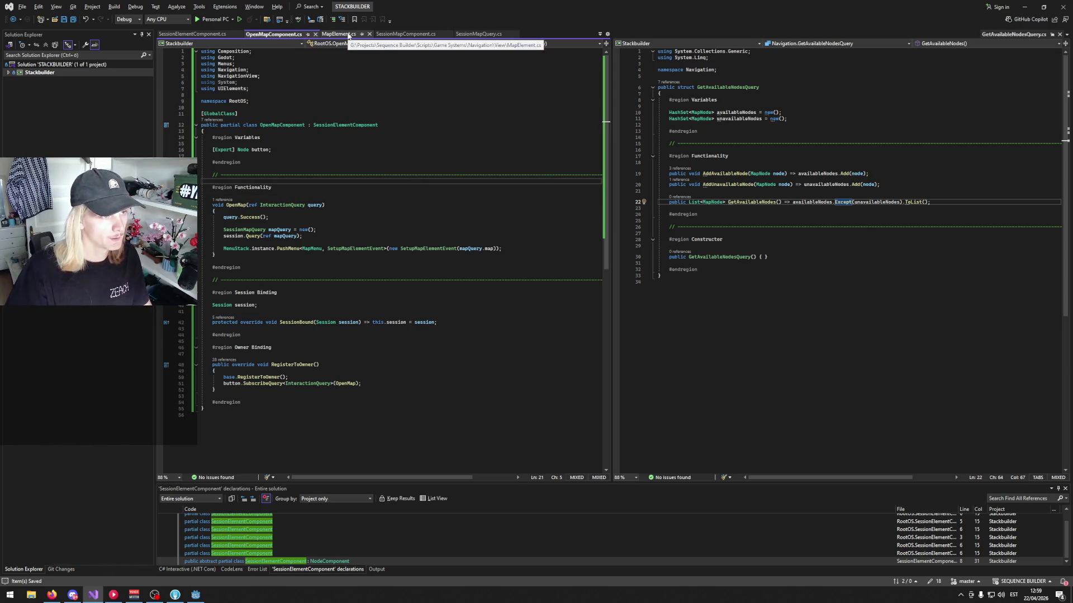
{"action": "left_click", "coordinate": [328, 154]}
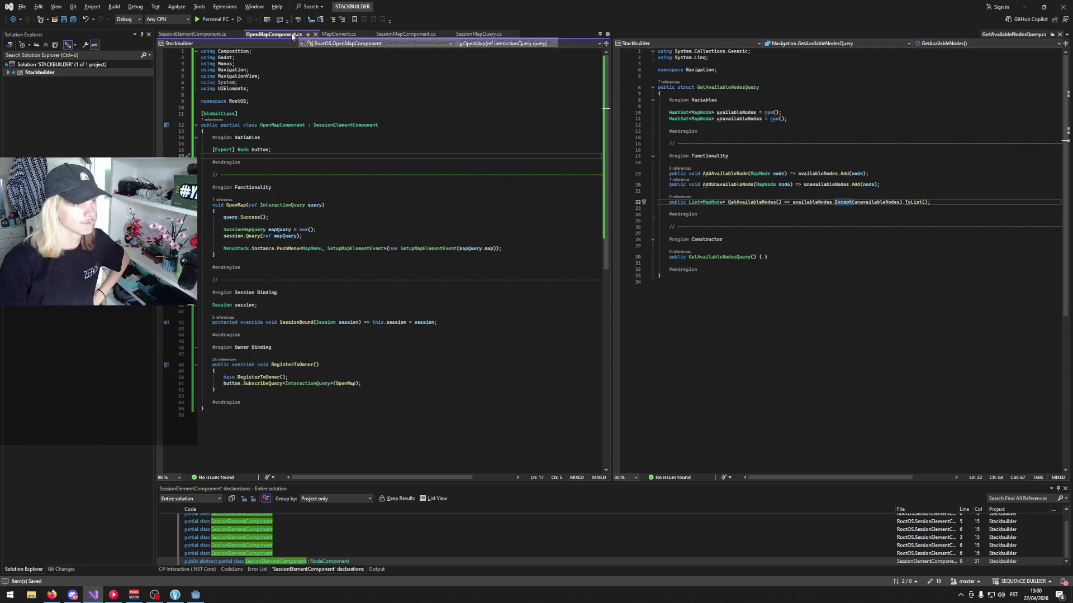
{"action": "left_click_drag", "start_coordinate": [238, 82], "coordinate": [201, 82]}
{"action": "key", "text": "BackSpace"}
{"action": "key", "text": "BackSpace"}
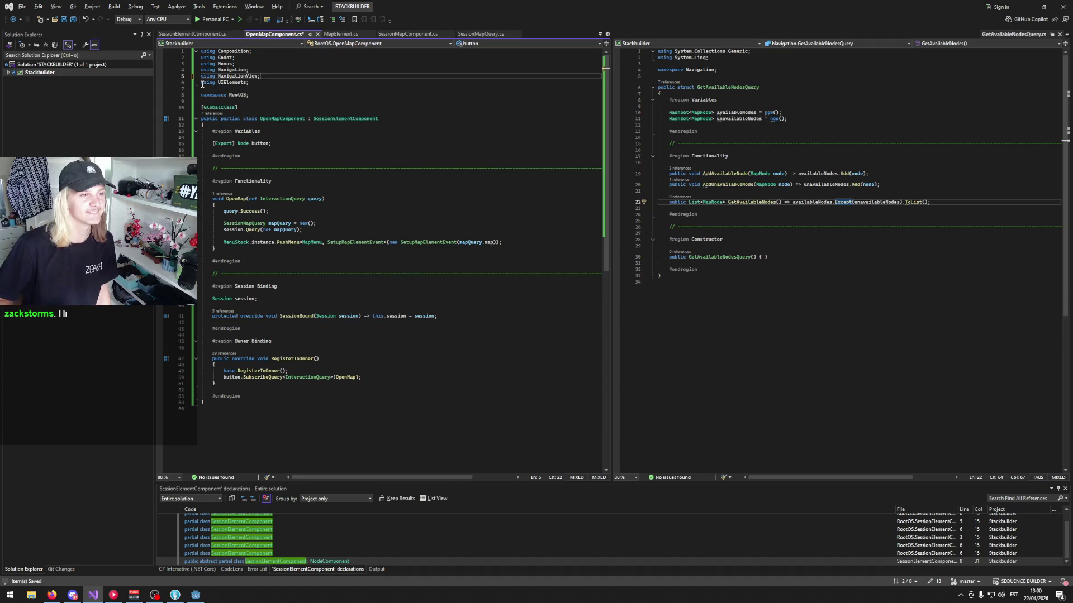
{"action": "left_click", "coordinate": [304, 116]}
{"action": "left_click", "coordinate": [305, 110]}
{"action": "key", "text": "ctrl+s"}
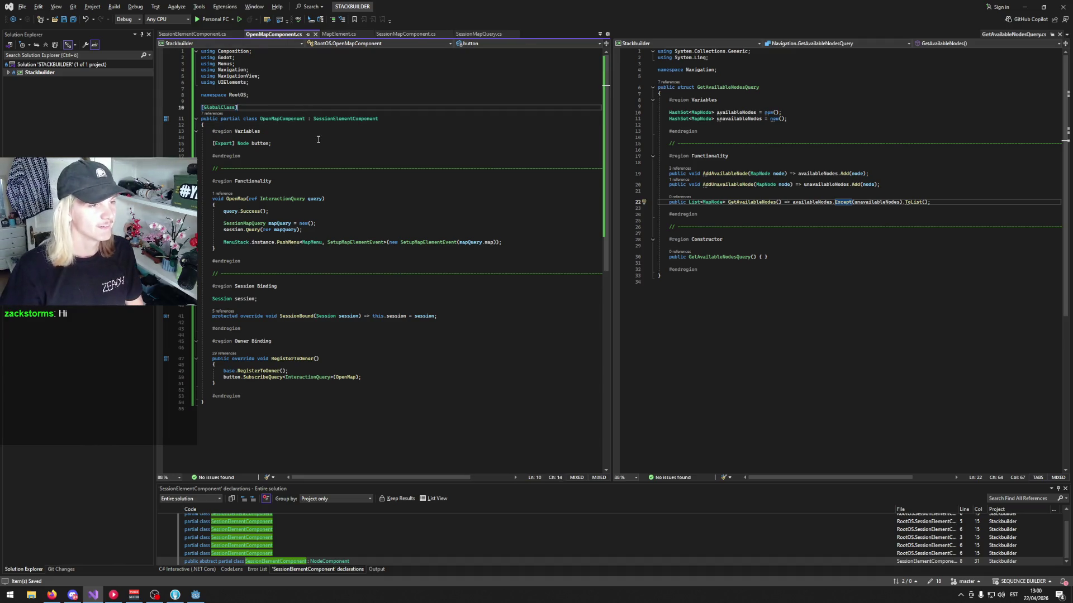
{"action": "left_click", "coordinate": [401, 143]}
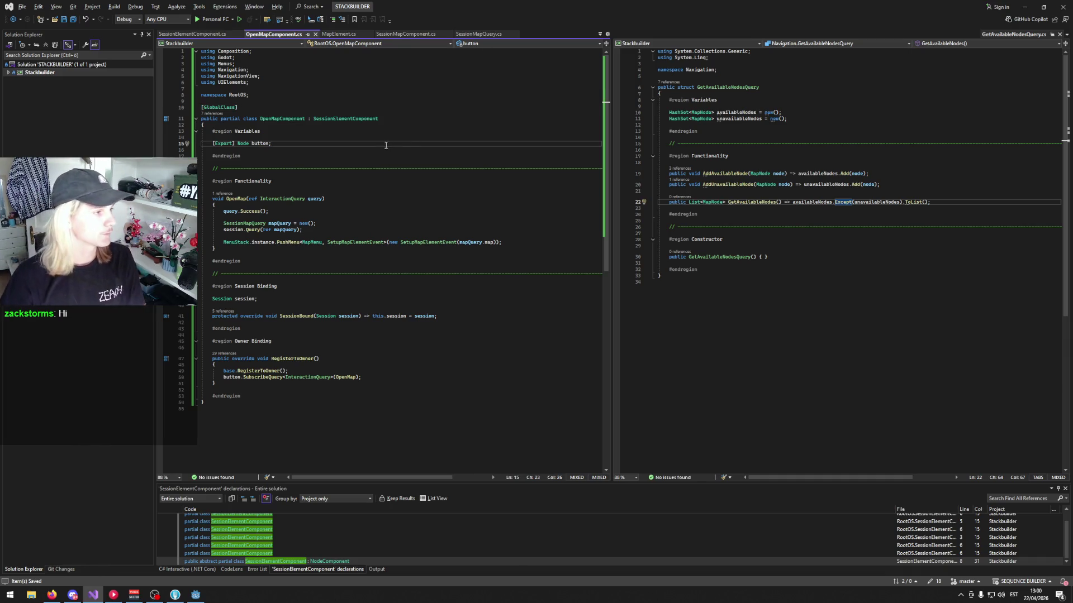
{"action": "left_click", "coordinate": [345, 168]}
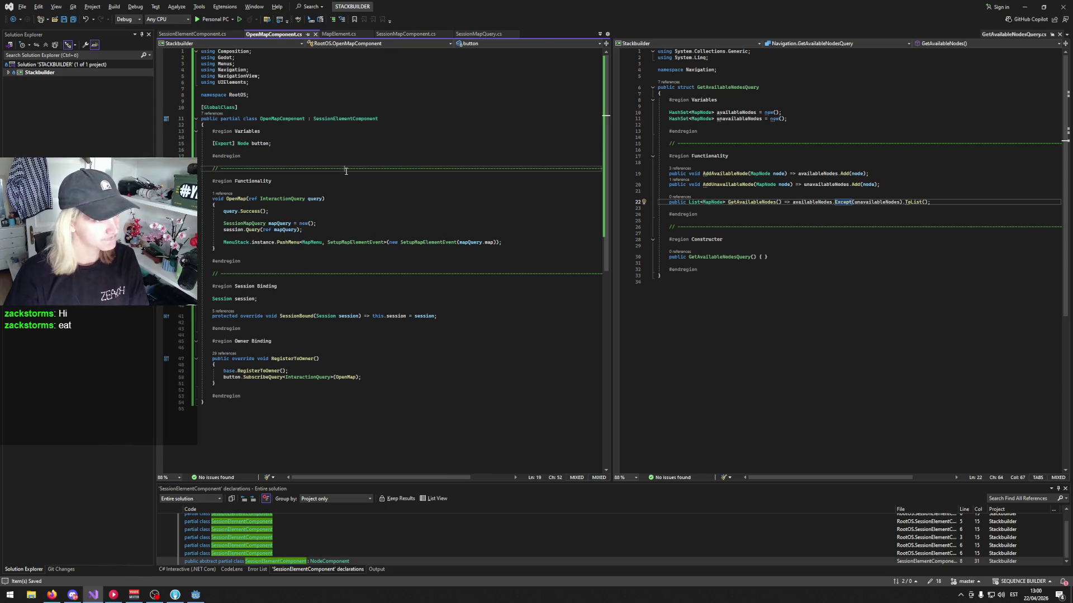
{"action": "left_click", "coordinate": [195, 595]}
- Open the MENU_session scene, select the DECK node, and centre it in the canvas
{"action": "left_click", "coordinate": [398, 35]}
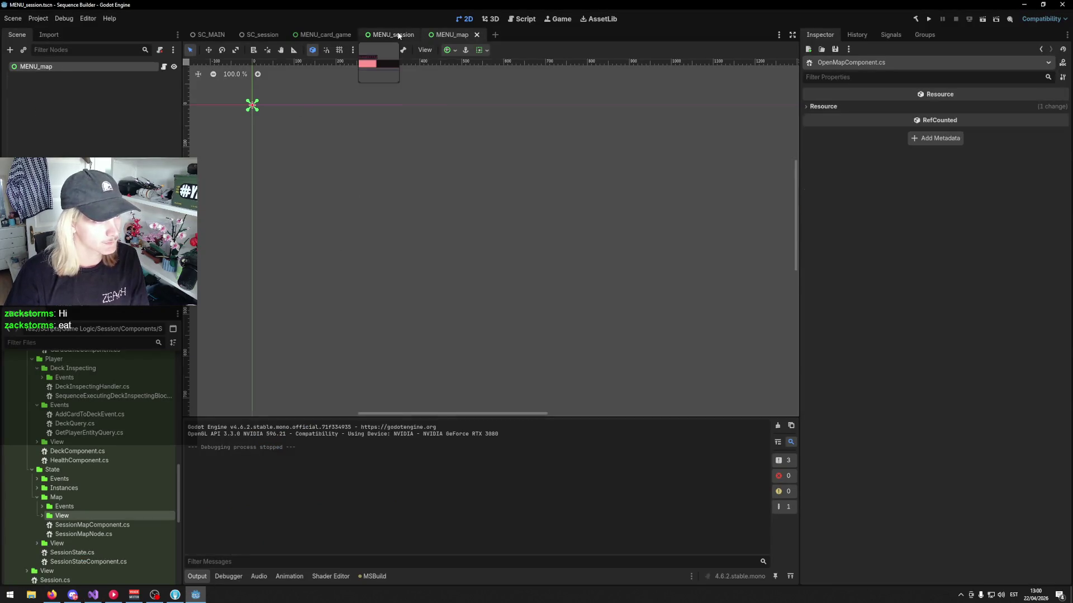
{"action": "scroll", "coordinate": [486, 274], "scroll_direction": "down", "scroll_amount": 7}
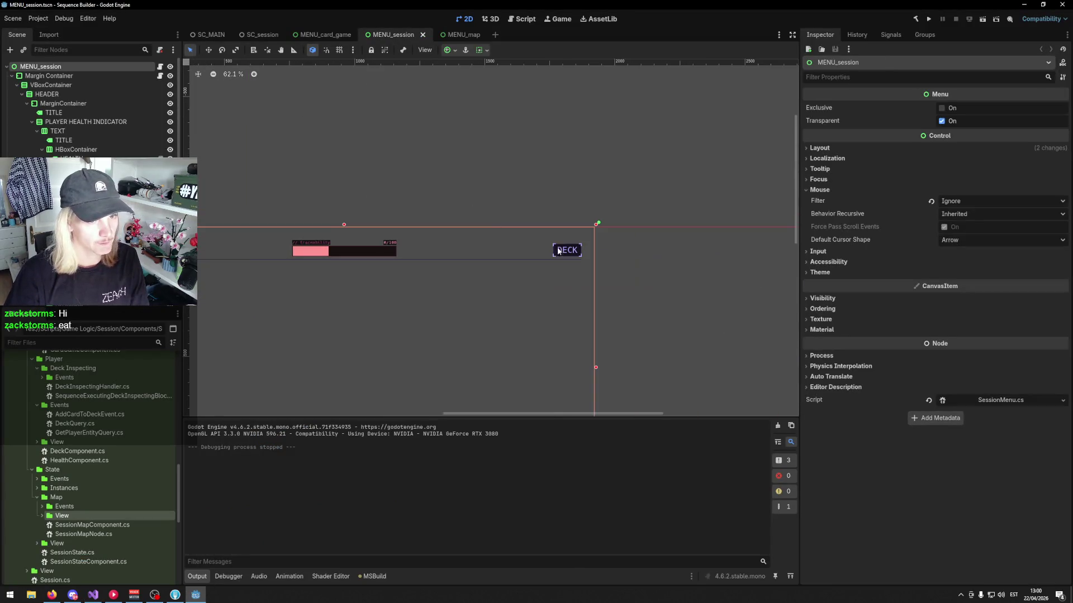
{"action": "scroll", "coordinate": [599, 275], "scroll_direction": "up", "scroll_amount": 2}
{"action": "left_click", "coordinate": [544, 242]}
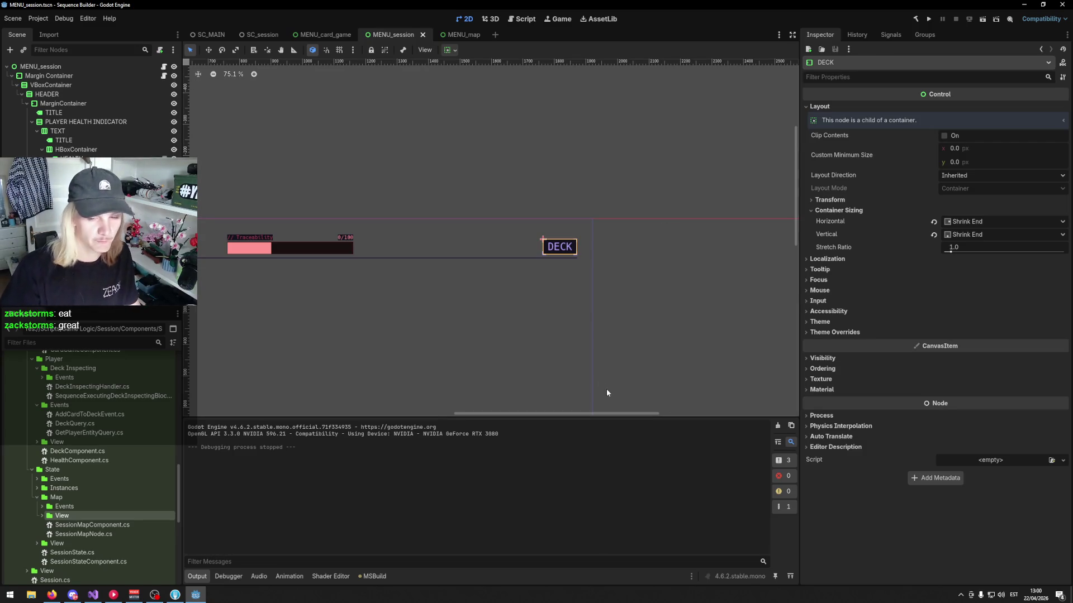
{"action": "scroll", "coordinate": [469, 260], "scroll_direction": "up", "scroll_amount": 1}
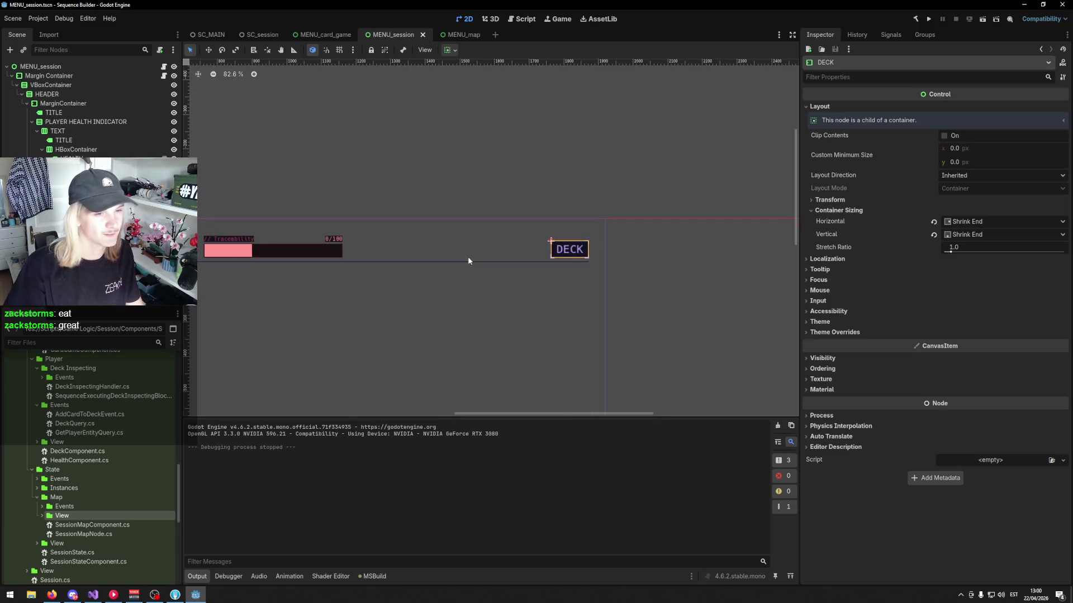
{"action": "scroll", "coordinate": [467, 257], "scroll_direction": "up", "scroll_amount": 3}
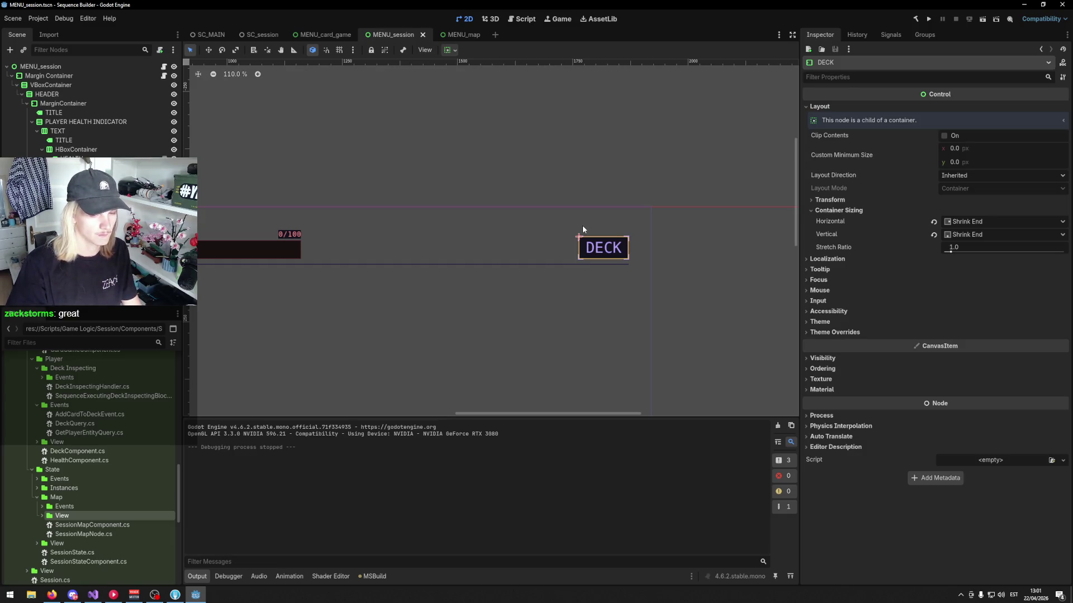
{"action": "left_click_drag", "start_coordinate": [580, 226], "coordinate": [465, 228]}
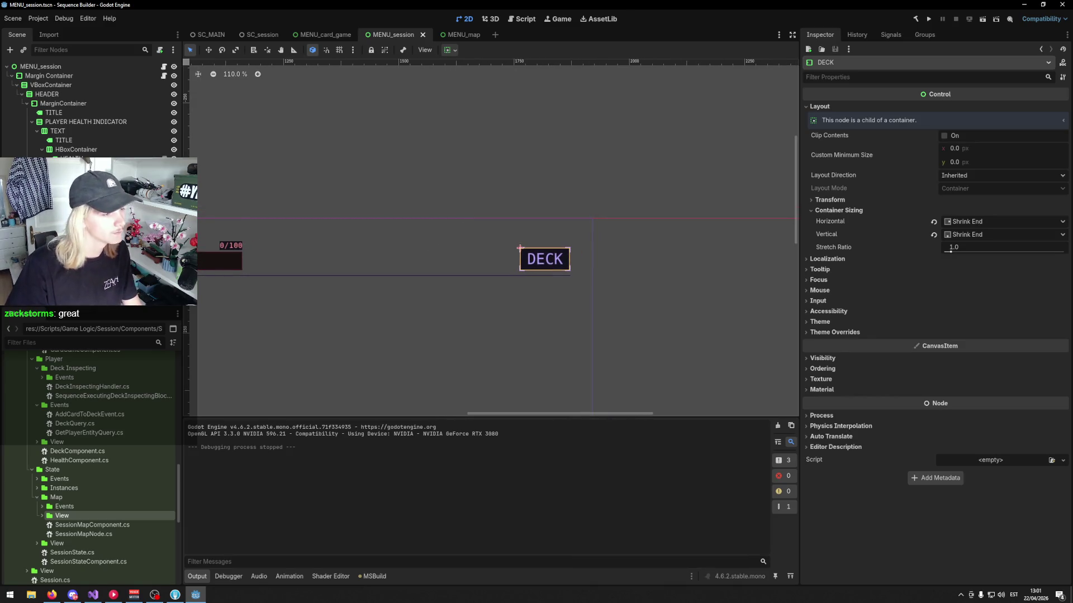
{"action": "scroll", "coordinate": [508, 261], "scroll_direction": "up", "scroll_amount": 5}
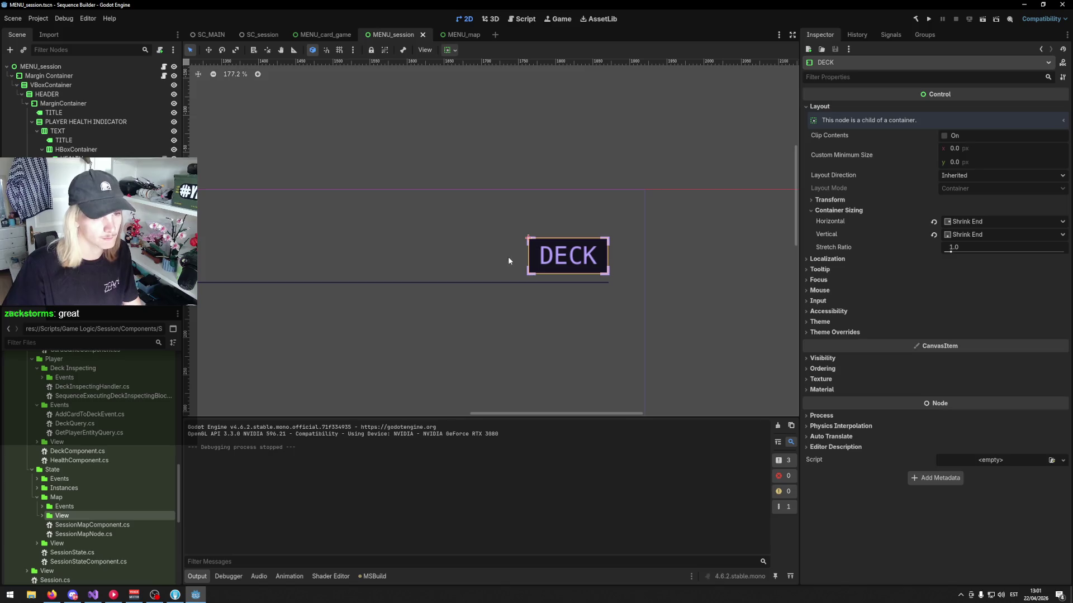
- Collapse the TEXT, BAR and PLAYER HEALTH INDICATOR branches, then reselect DECK
{"action": "left_click", "coordinate": [37, 131]}
{"action": "left_click", "coordinate": [37, 140]}
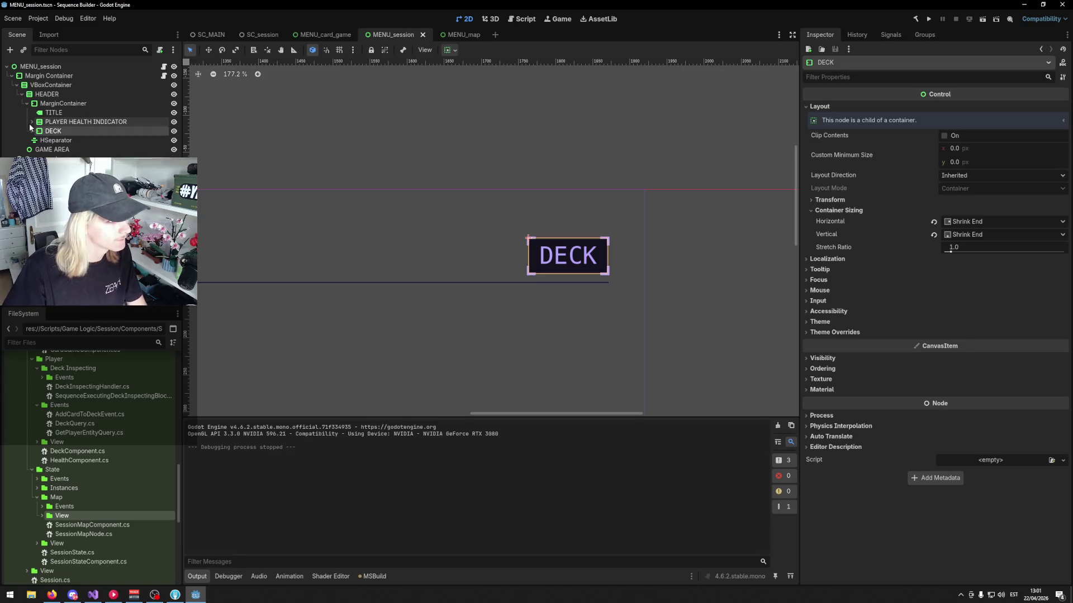
{"action": "left_click", "coordinate": [32, 122]}
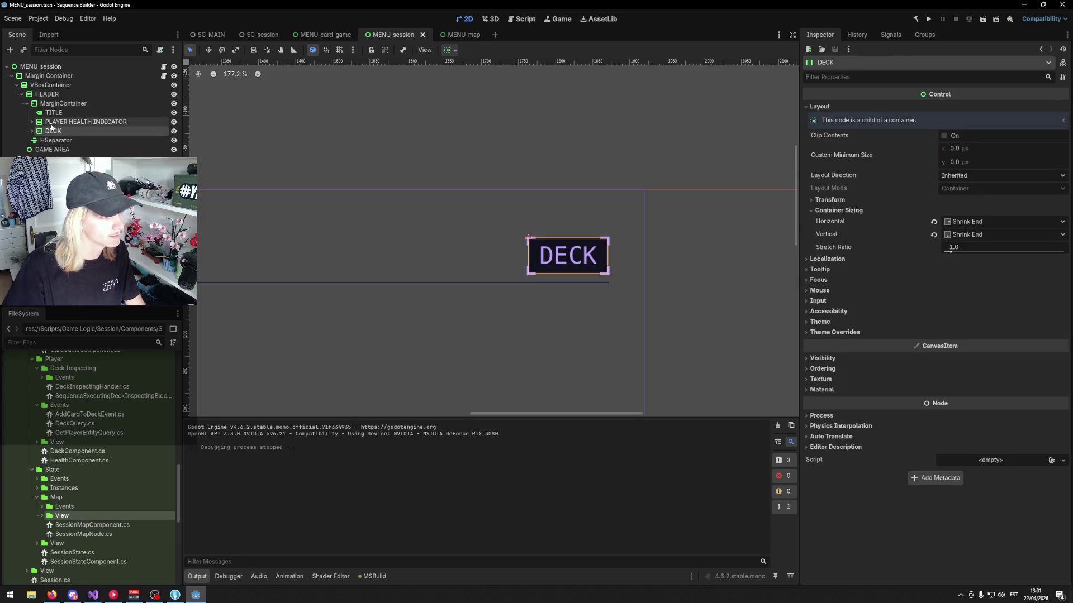
{"action": "left_click", "coordinate": [53, 122]}
{"action": "left_click", "coordinate": [50, 131]}
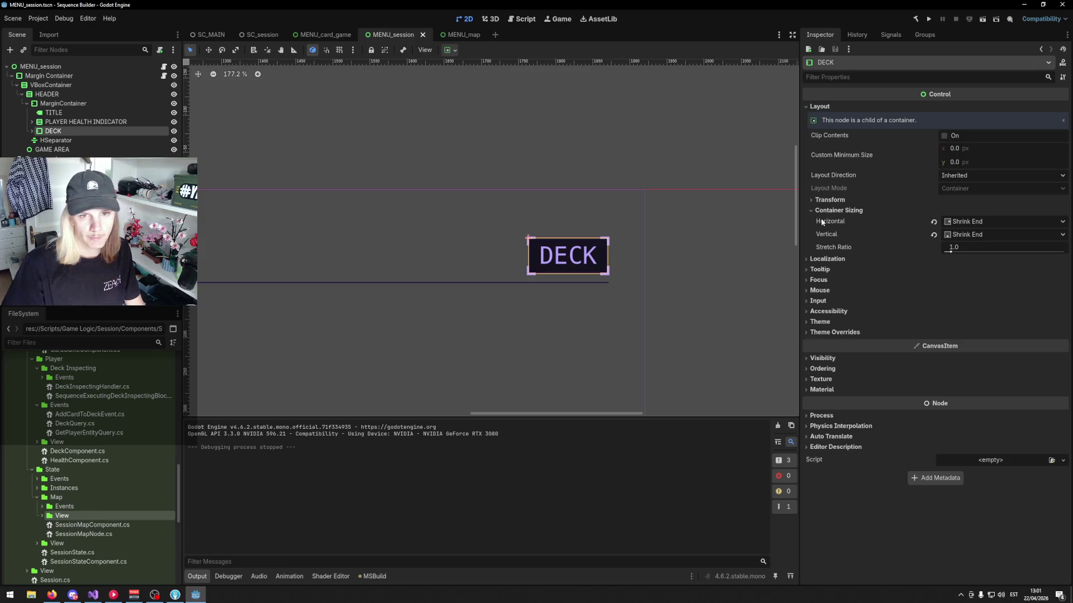
- Add an HBoxContainer under the header's MarginContainer and move DECK inside it
{"action": "right_click", "coordinate": [67, 104]}
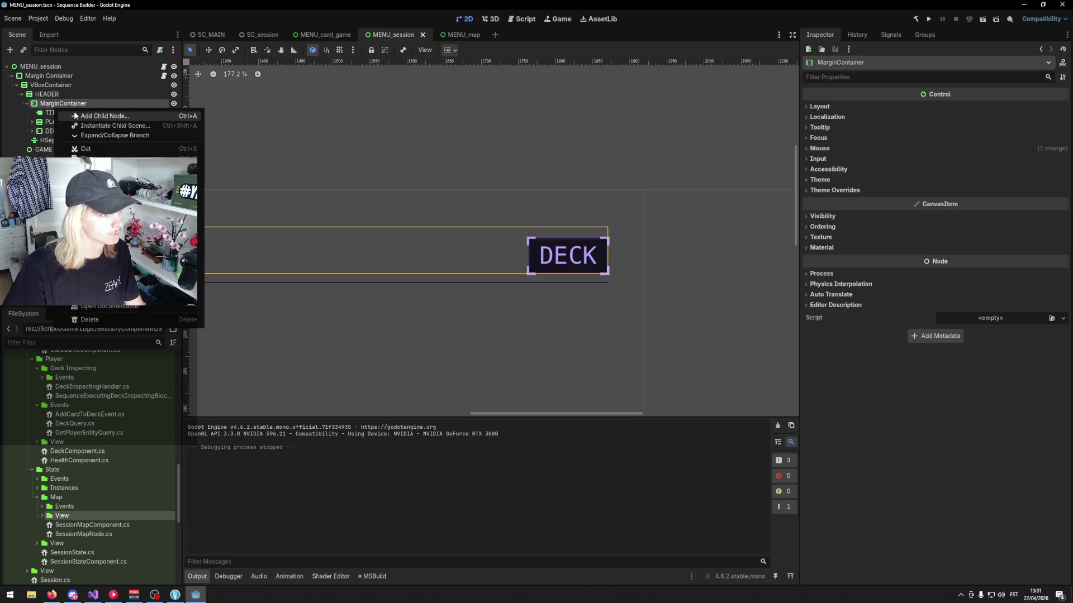
{"action": "left_click", "coordinate": [78, 112]}
{"action": "type", "text": "hbox"}
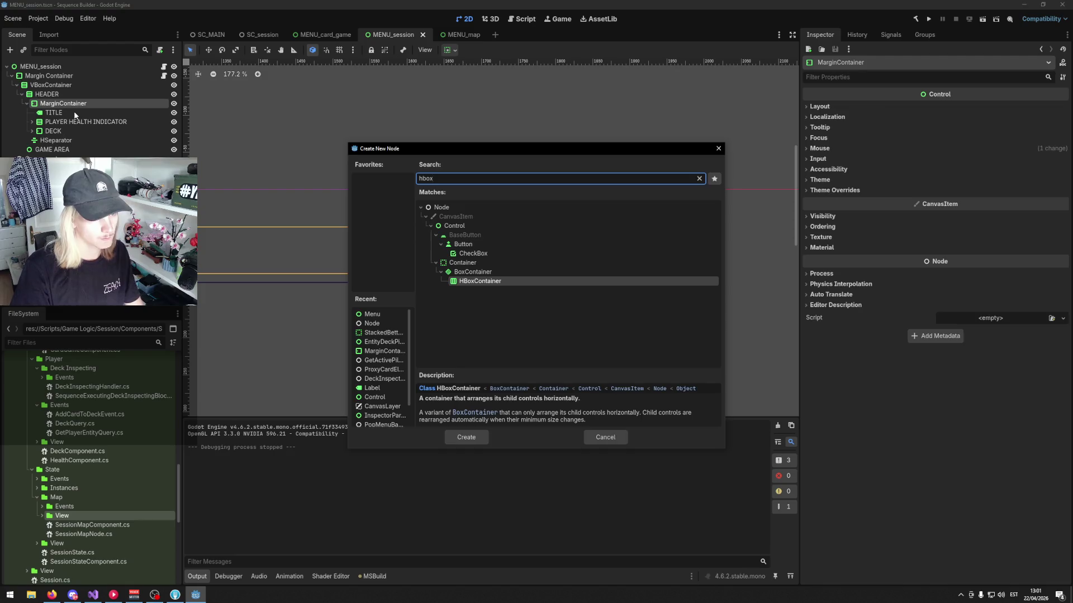
{"action": "key", "text": "Return"}
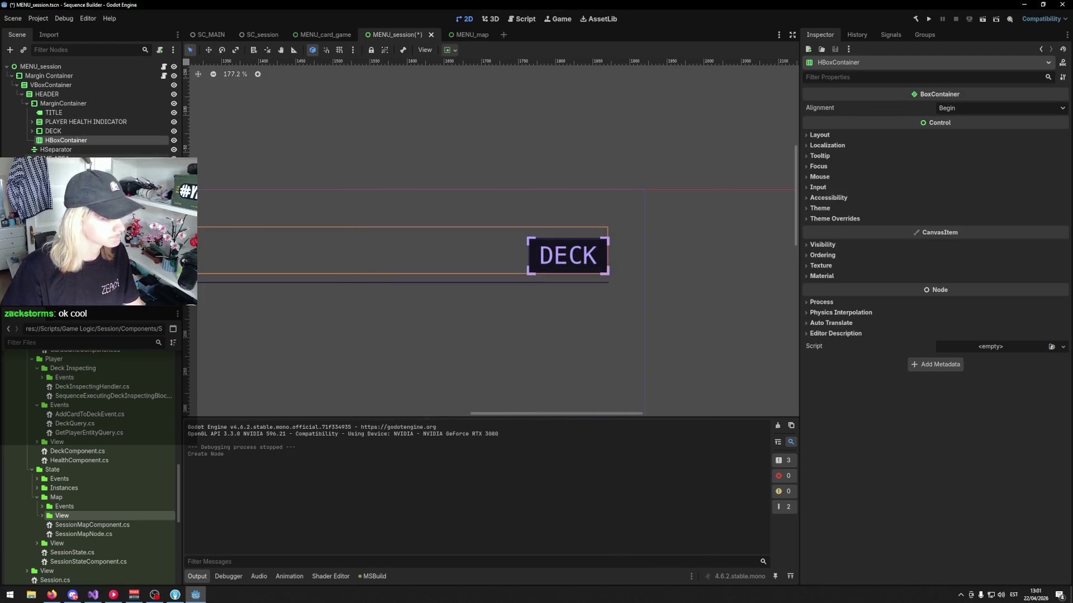
{"action": "left_click_drag", "start_coordinate": [53, 131], "coordinate": [57, 141]}
{"action": "left_click", "coordinate": [58, 134]}
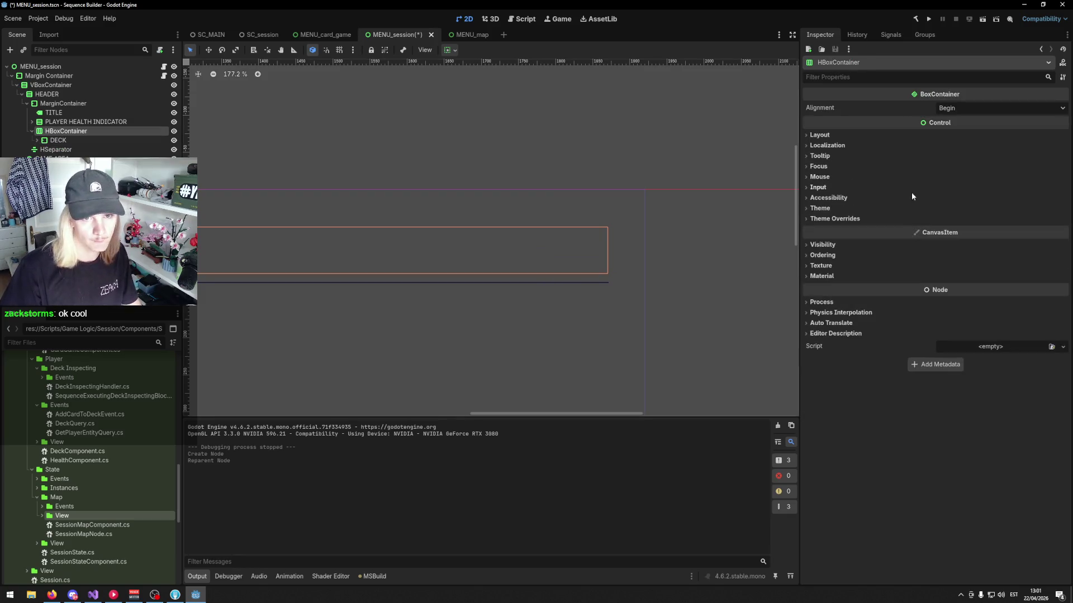
- Set the HBoxContainer's horizontal container sizing to Shrink End
{"action": "left_click", "coordinate": [835, 219]}
{"action": "left_click", "coordinate": [820, 135]}
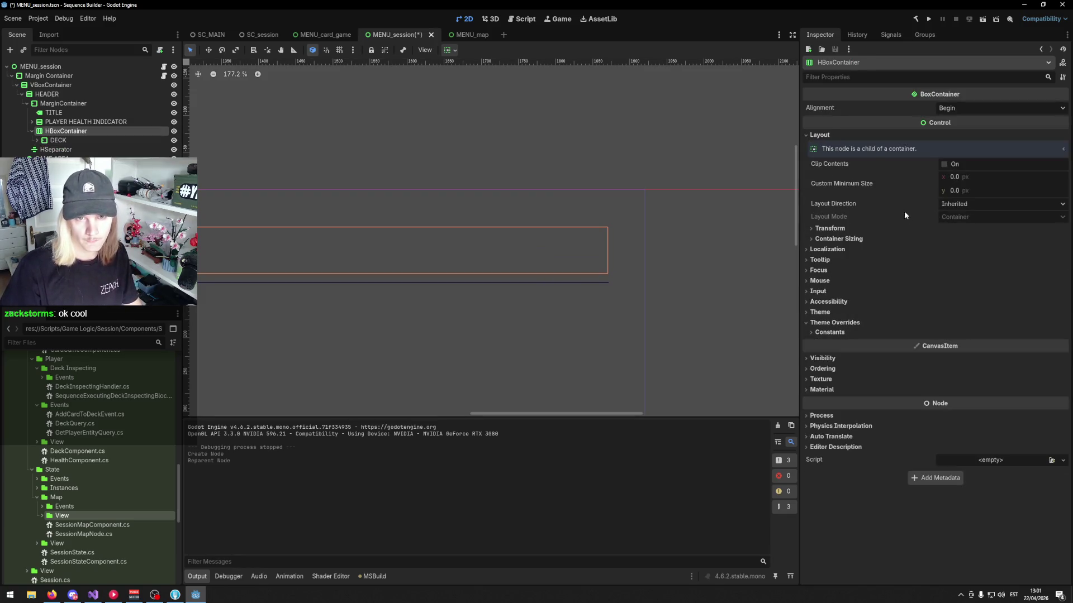
{"action": "left_click", "coordinate": [838, 238]}
{"action": "left_click", "coordinate": [965, 260]}
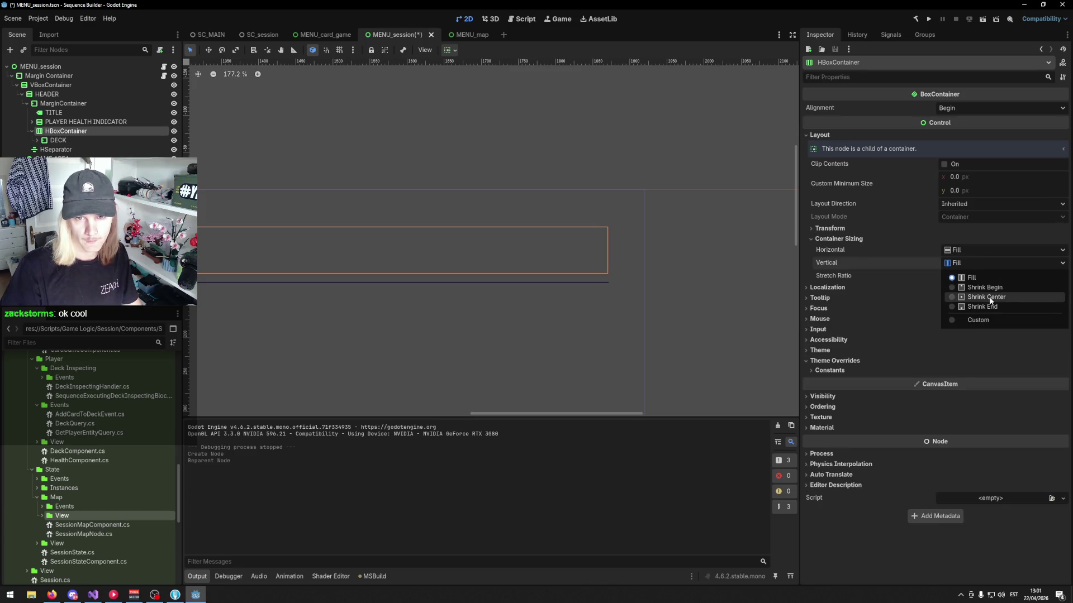
{"action": "left_click", "coordinate": [977, 251]}
{"action": "left_click", "coordinate": [994, 292]}
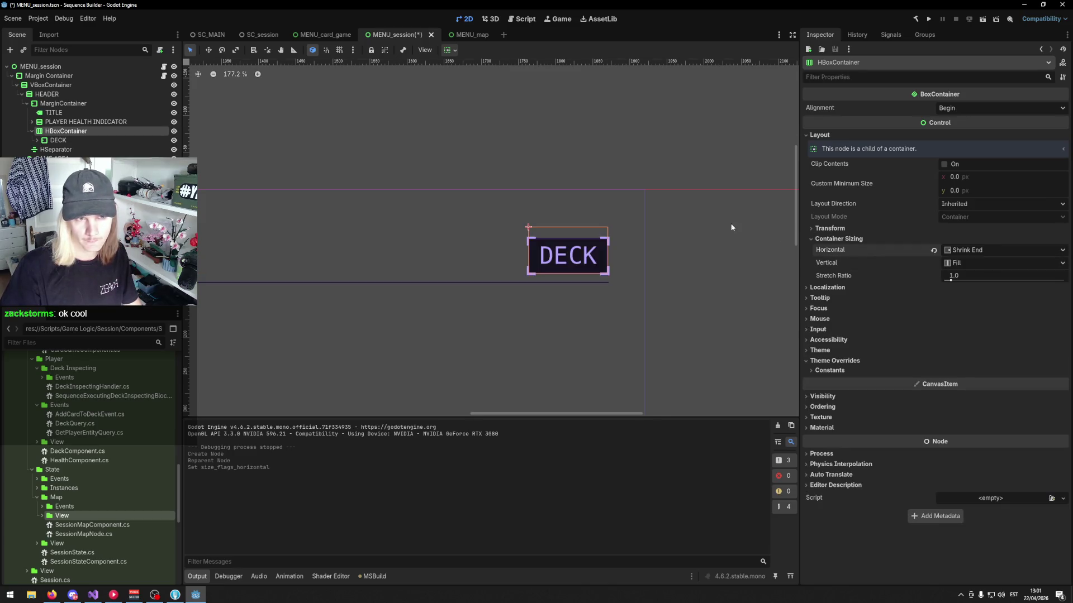
{"action": "scroll", "coordinate": [503, 213], "scroll_direction": "down", "scroll_amount": 3}
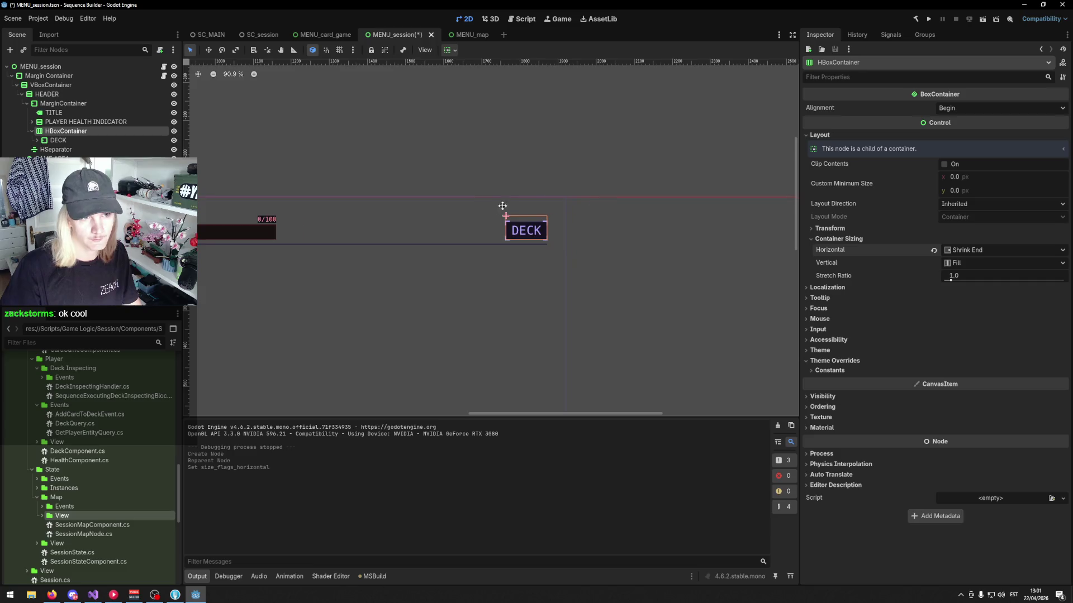
- Add a MarginContainer named MAP under the HBoxContainer
{"action": "left_click", "coordinate": [64, 131]}
{"action": "right_click", "coordinate": [63, 131]}
{"action": "left_click", "coordinate": [82, 139]}
{"action": "type", "text": "margin"}
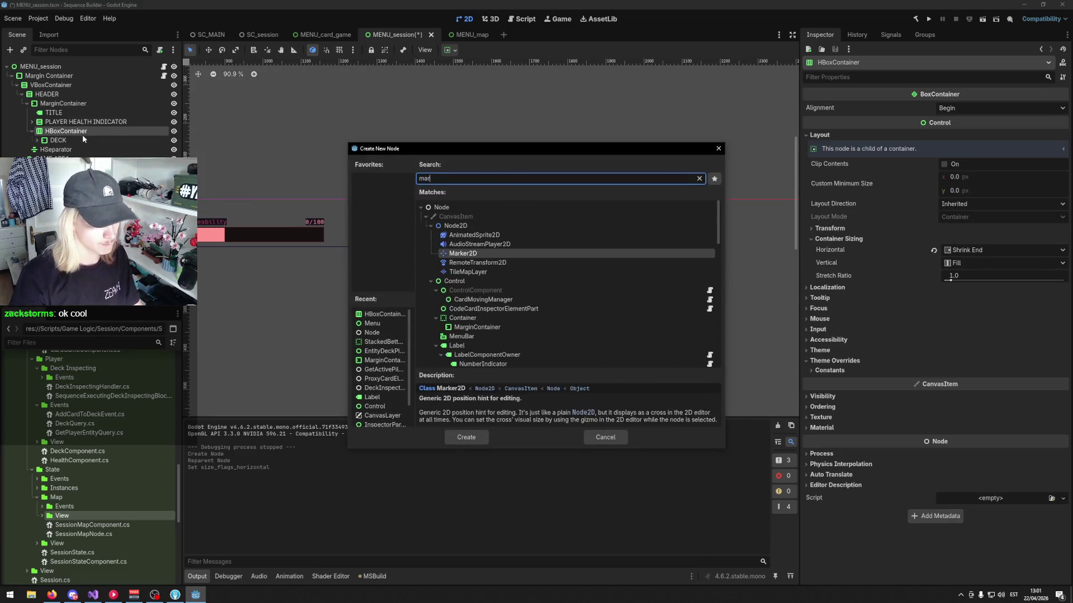
{"action": "key", "text": "Return"}
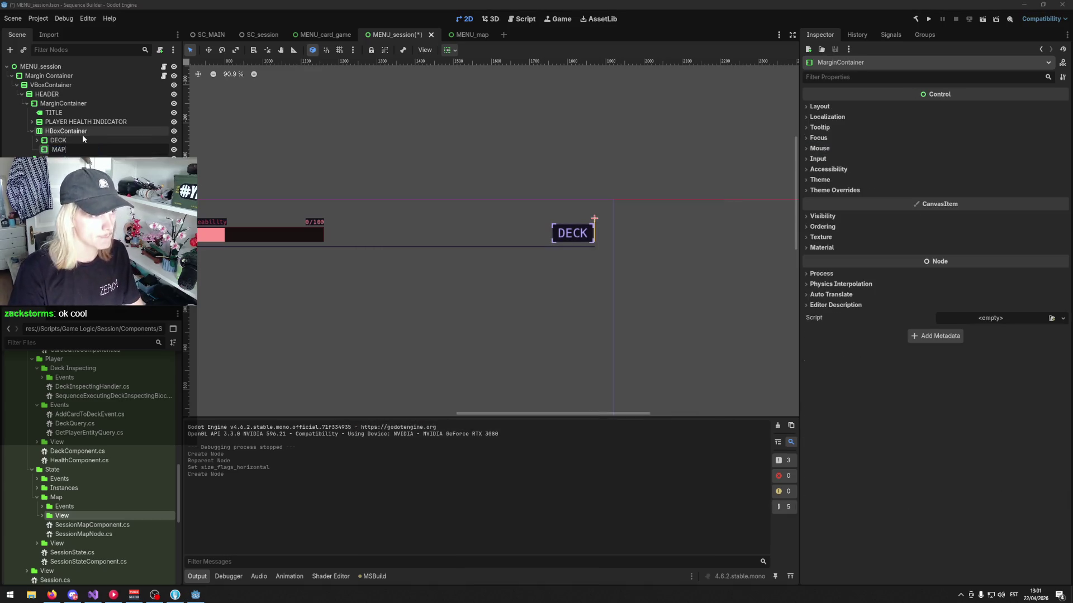
{"action": "type", "text": "MAP"}
{"action": "key", "text": "Return"}
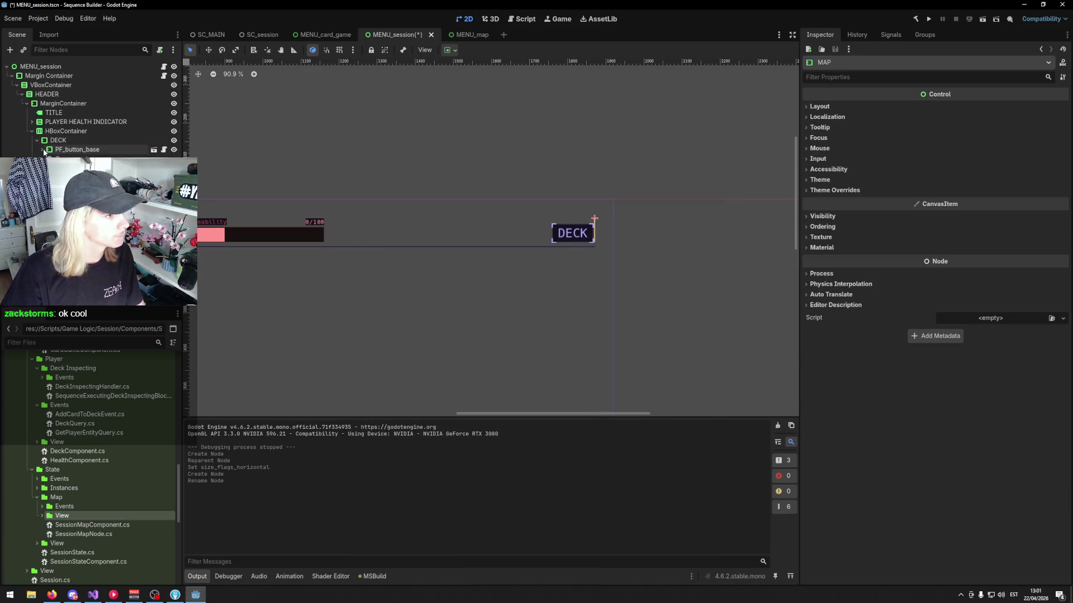
- Give MAP a plain Node child named Components
{"action": "right_click", "coordinate": [63, 159]}
{"action": "left_click", "coordinate": [90, 166]}
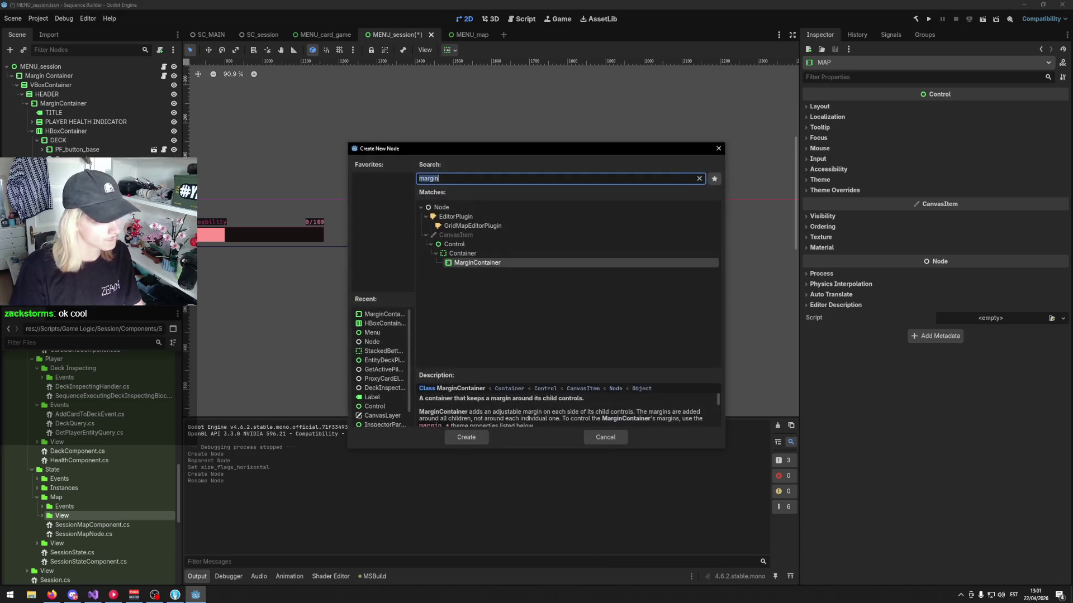
{"action": "type", "text": "node"}
{"action": "key", "text": "Return"}
{"action": "key", "text": "F2"}
{"action": "type", "text": "Components"}
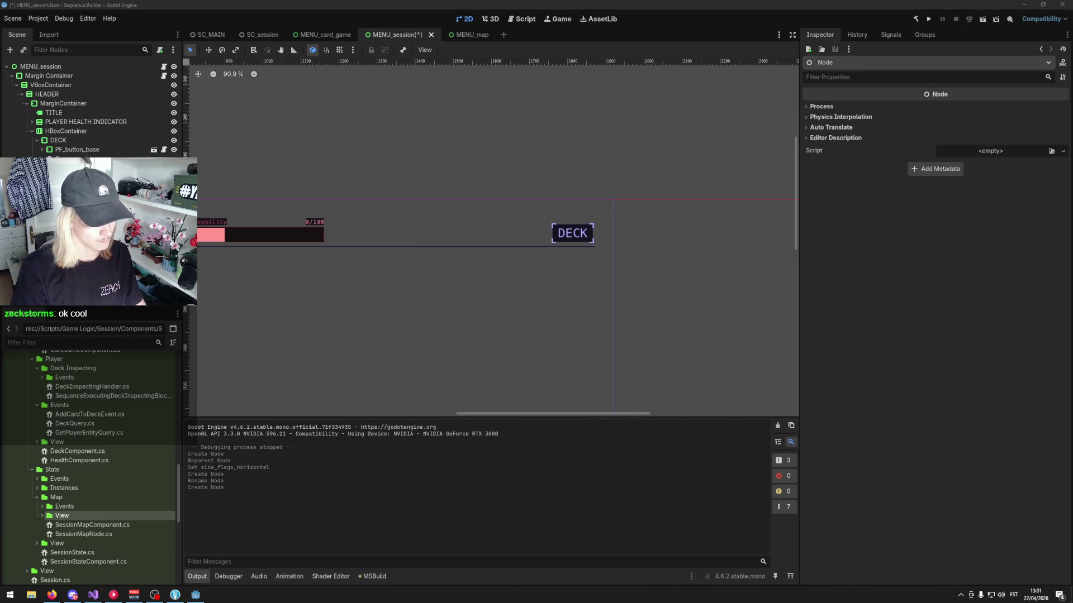
{"action": "key", "text": "Return"}
- Add the open-map component node as a child of Components
{"action": "right_click", "coordinate": [89, 182]}
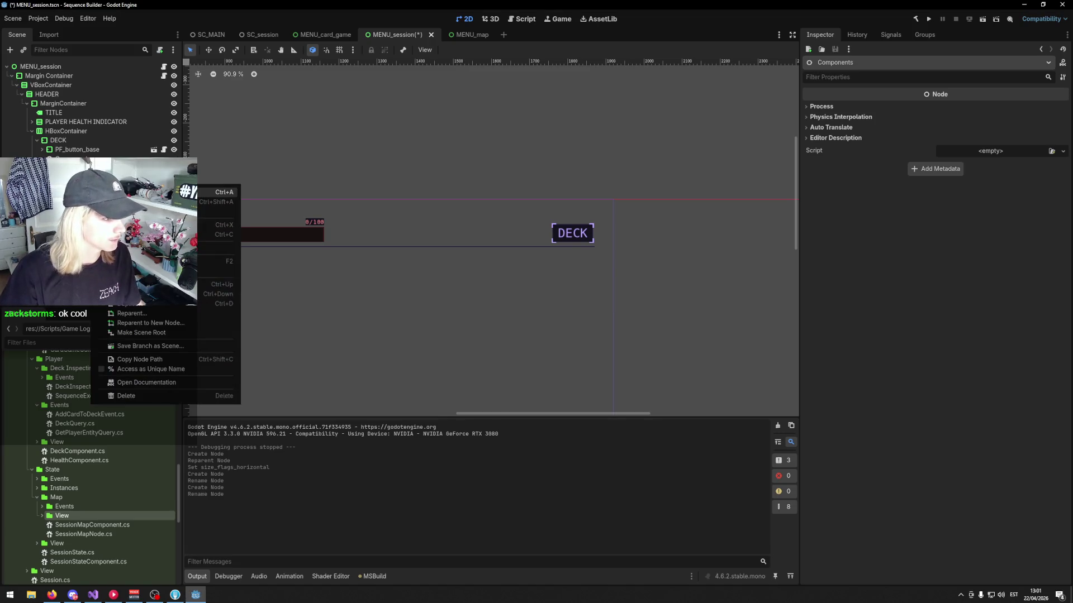
{"action": "left_click", "coordinate": [111, 190]}
{"action": "type", "text": "openmap"}
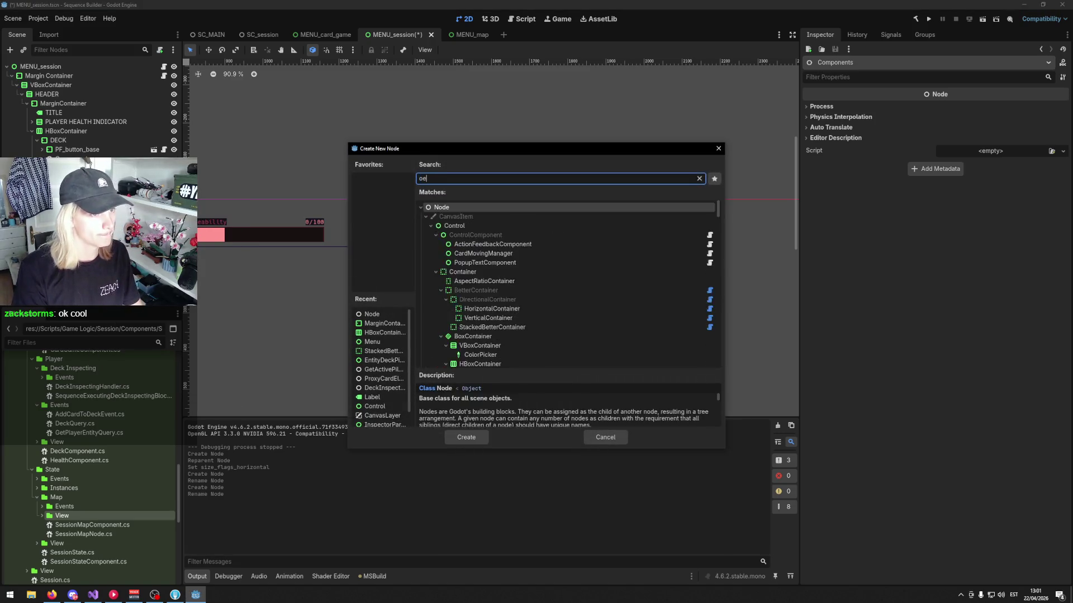
{"action": "key", "text": "Return"}
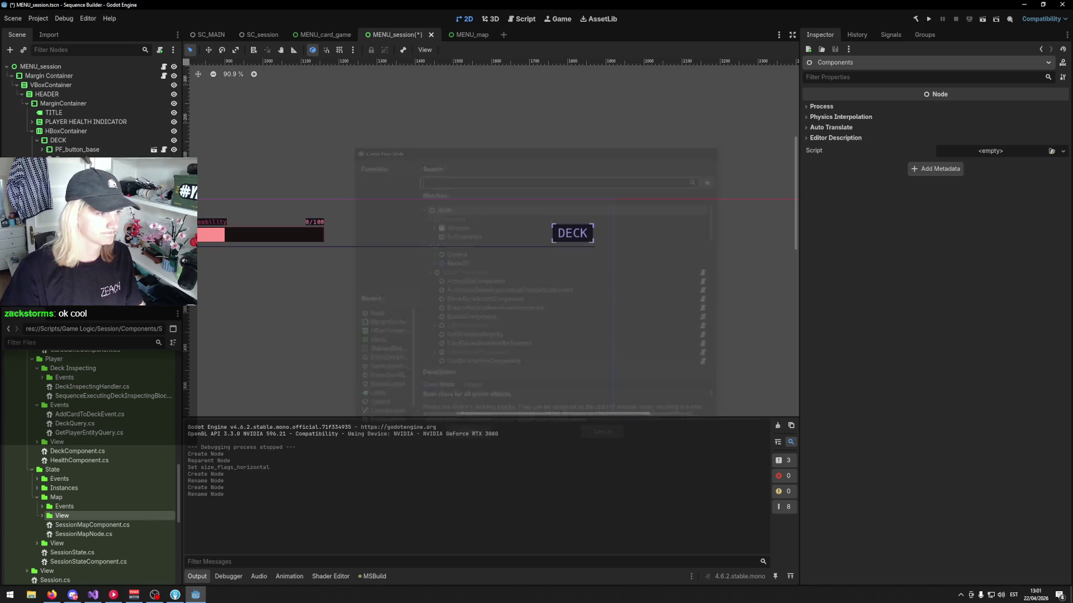
- Rename the OpenMapComponent class to OpenSessionMapComponent in Visual Studio
{"action": "left_click", "coordinate": [94, 594]}
{"action": "left_click", "coordinate": [255, 340]}
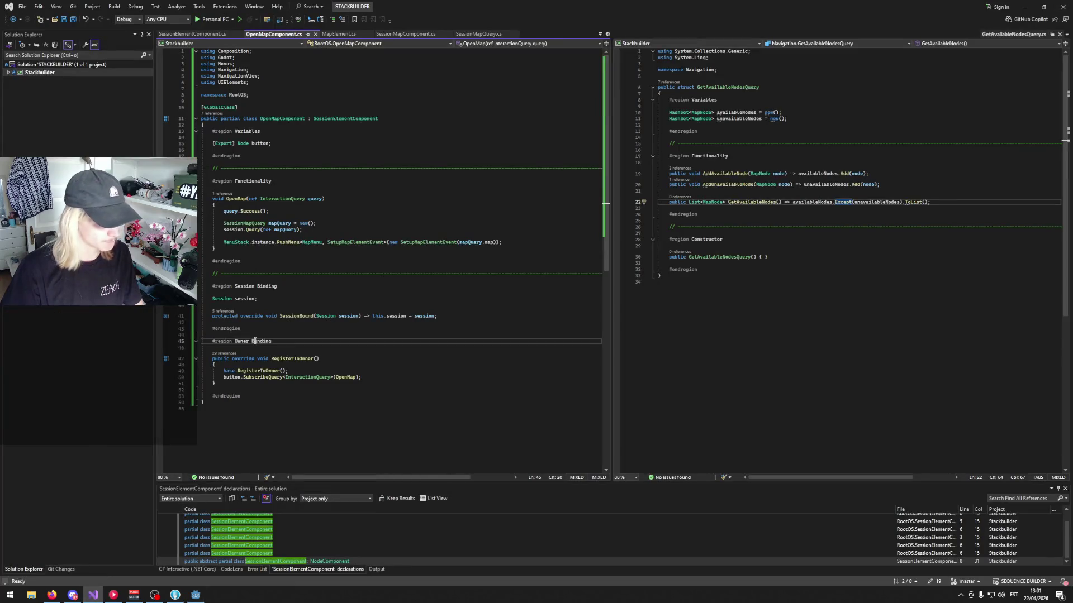
{"action": "left_click", "coordinate": [276, 118]}
{"action": "key", "text": "ctrl+r"}
{"action": "key", "text": "ctrl+r"}
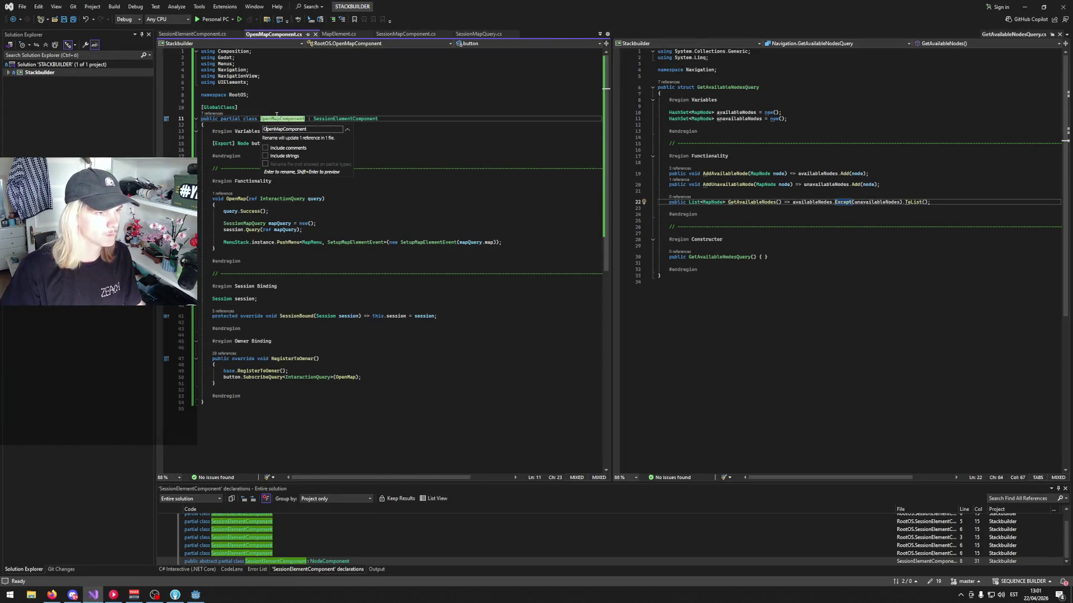
{"action": "type", "text": "Session"}
{"action": "key", "text": "Return"}
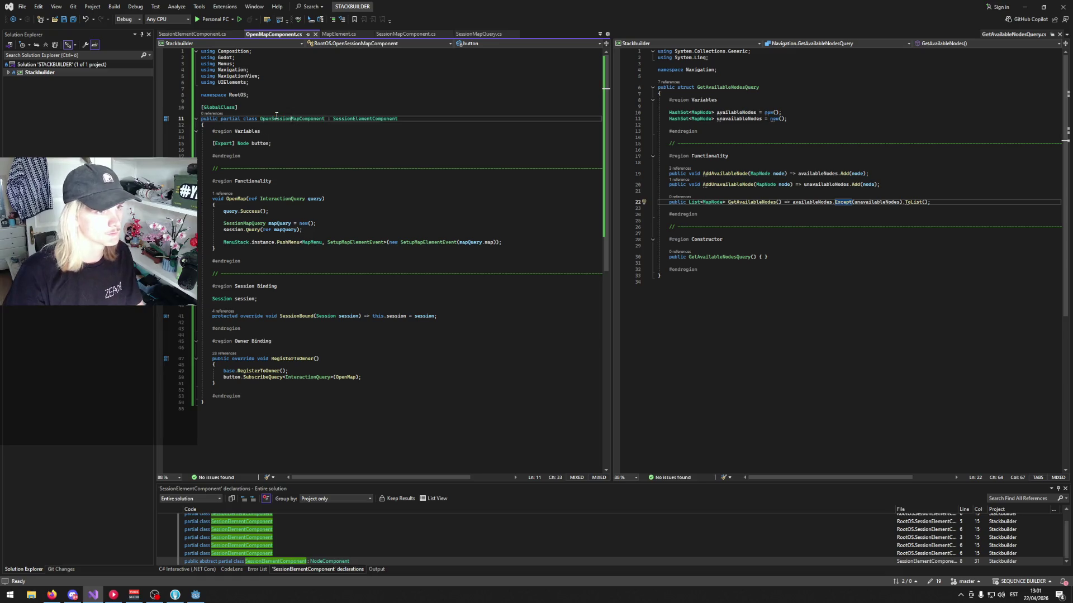
{"action": "left_click_drag", "start_coordinate": [212, 174], "coordinate": [327, 178]}
- Open OpenMapComponent.cs from the 'openmap' file filter and build the project successfully
{"action": "left_click", "coordinate": [196, 594]}
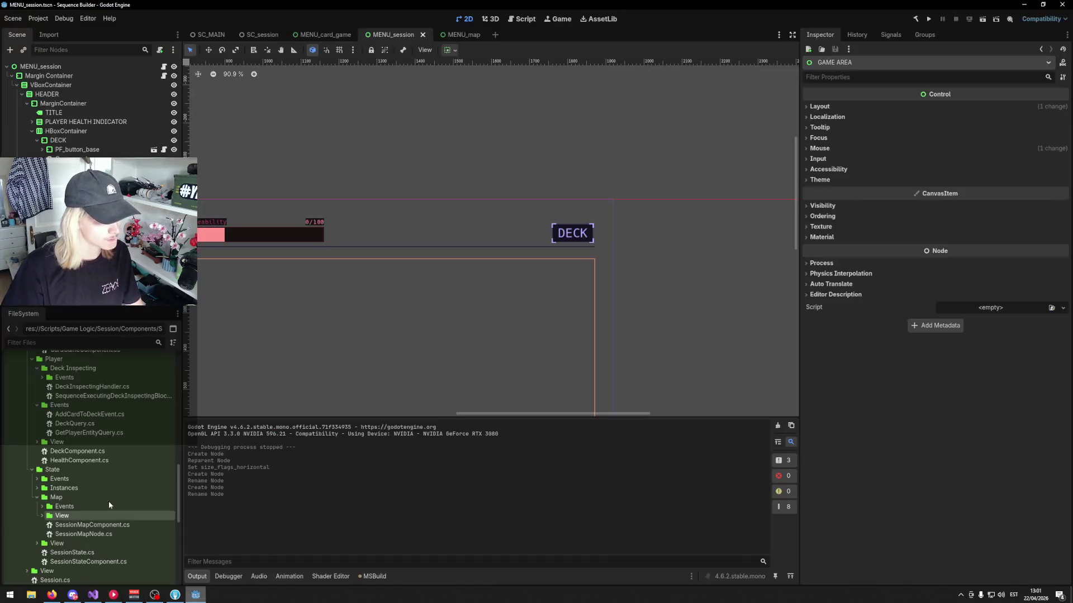
{"action": "left_click", "coordinate": [49, 343]}
{"action": "type", "text": "openmap"}
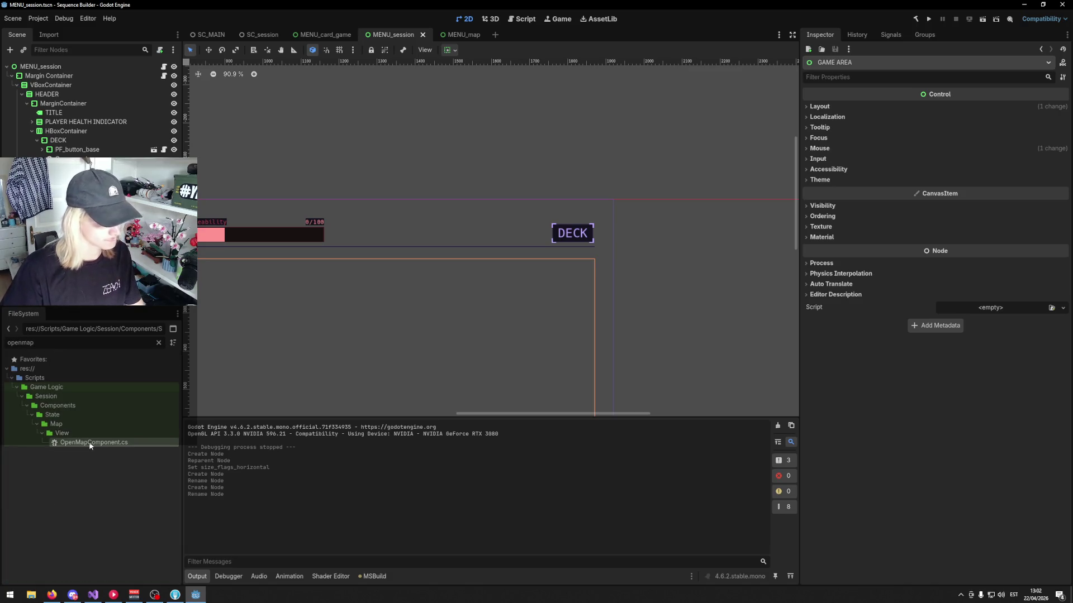
{"action": "double_click", "coordinate": [89, 443]}
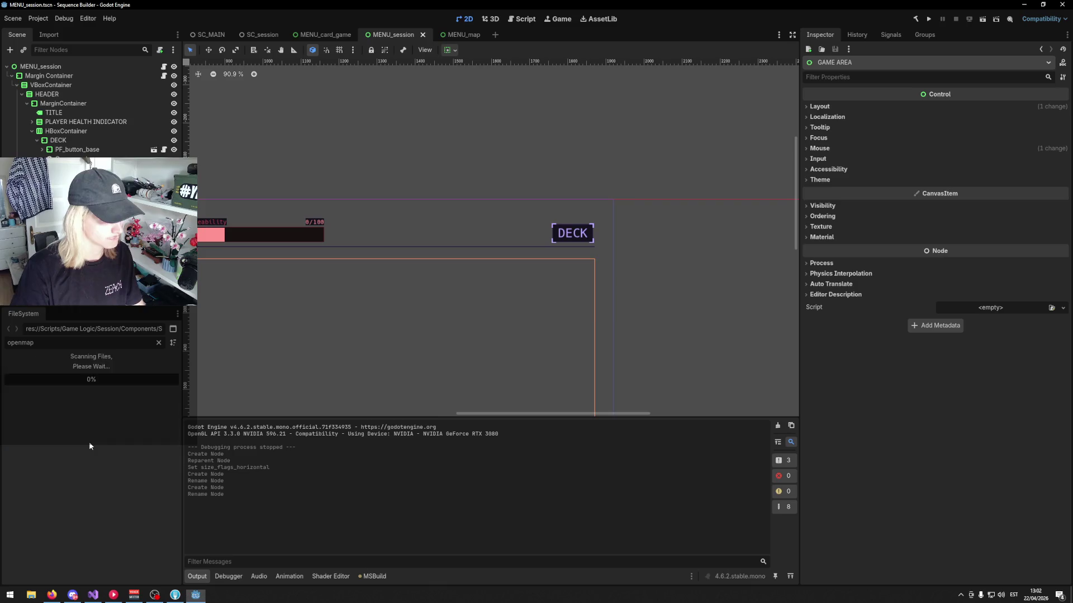
{"action": "left_click", "coordinate": [89, 441]}
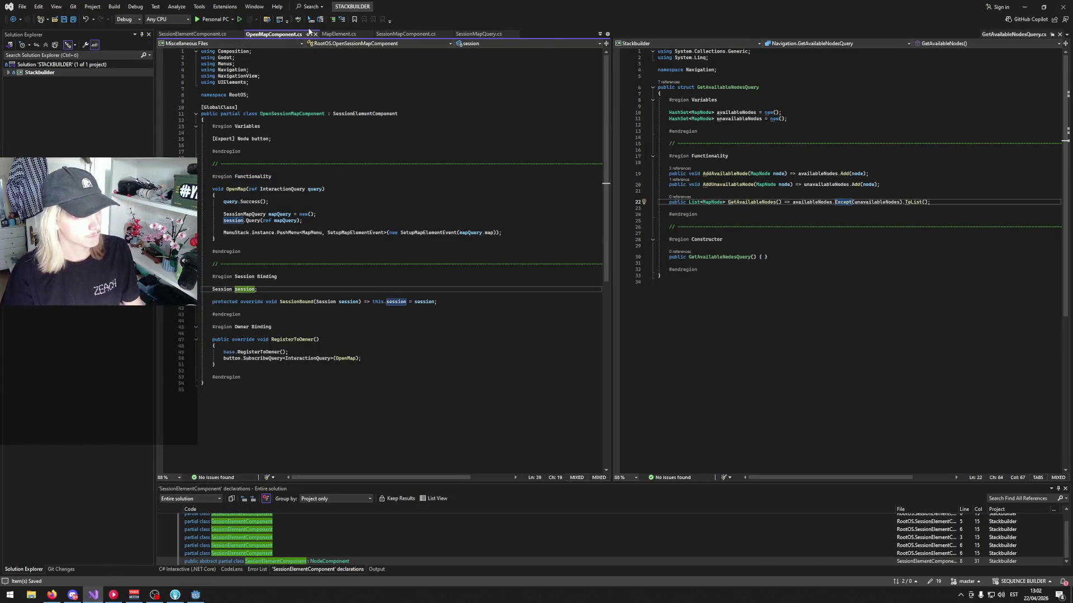
{"action": "left_click", "coordinate": [315, 34]}
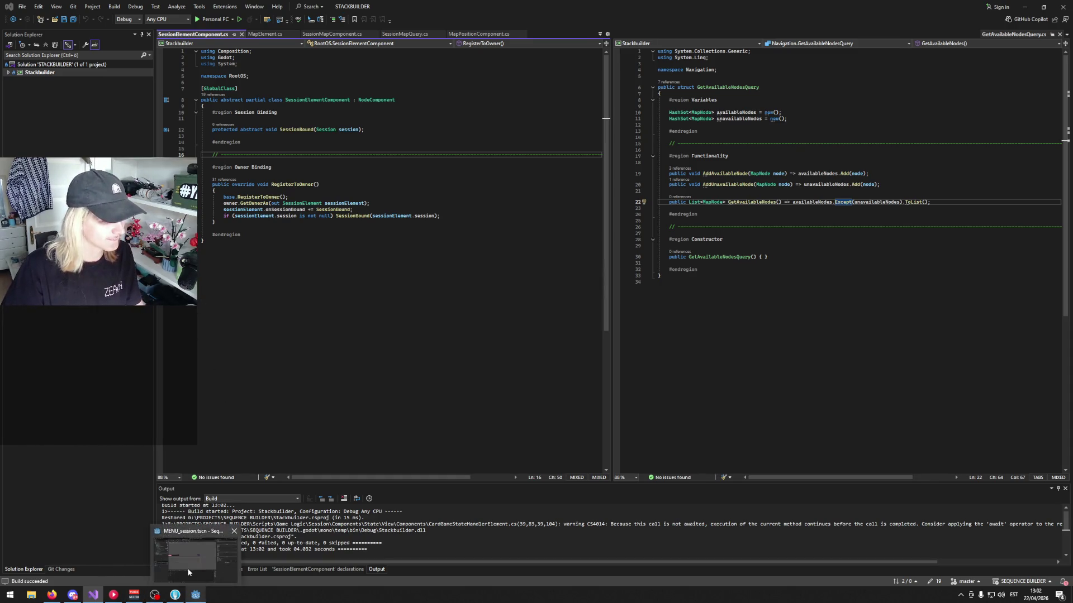
{"action": "left_click", "coordinate": [195, 595]}
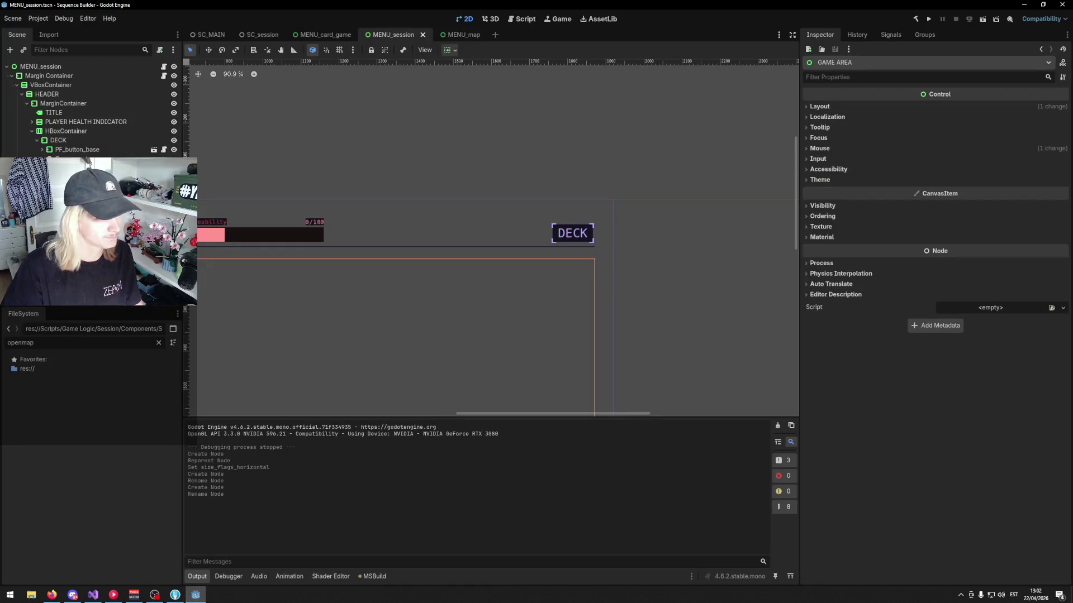
- Filter files for 'PF_butt' and drop a PF_button_base instance into the MAP container
{"action": "right_click", "coordinate": [74, 191]}
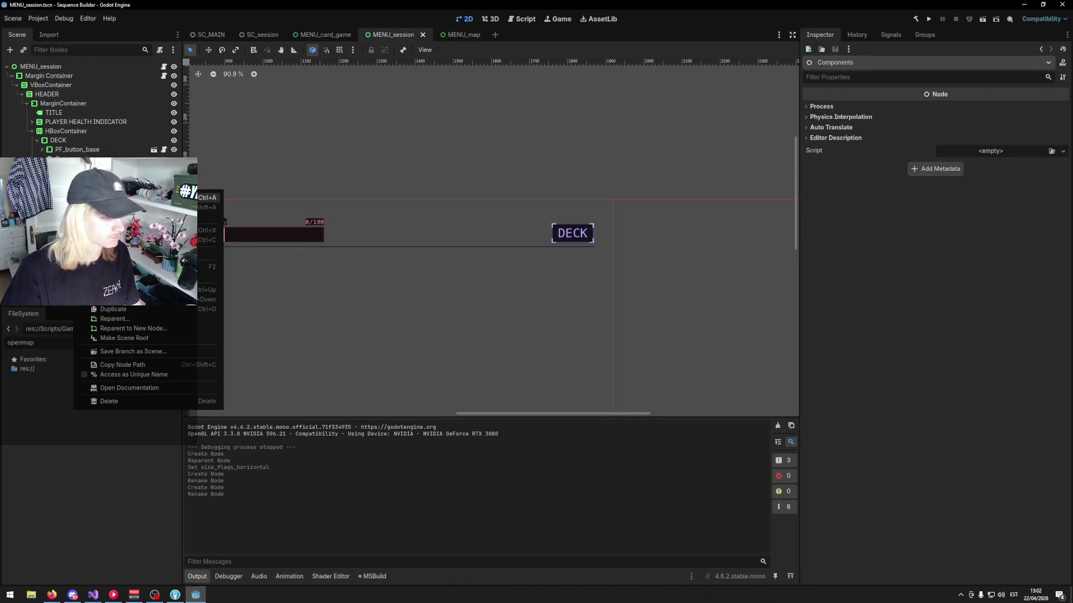
{"action": "left_click", "coordinate": [72, 178]}
{"action": "right_click", "coordinate": [71, 178]}
{"action": "double_click", "coordinate": [21, 343]}
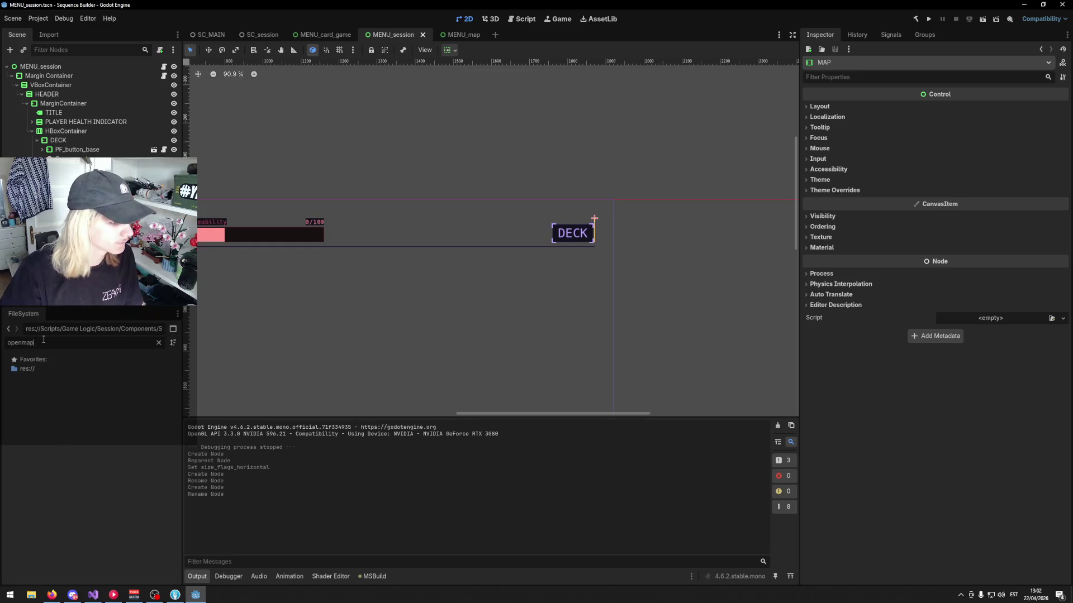
{"action": "type", "text": "PF_butt"}
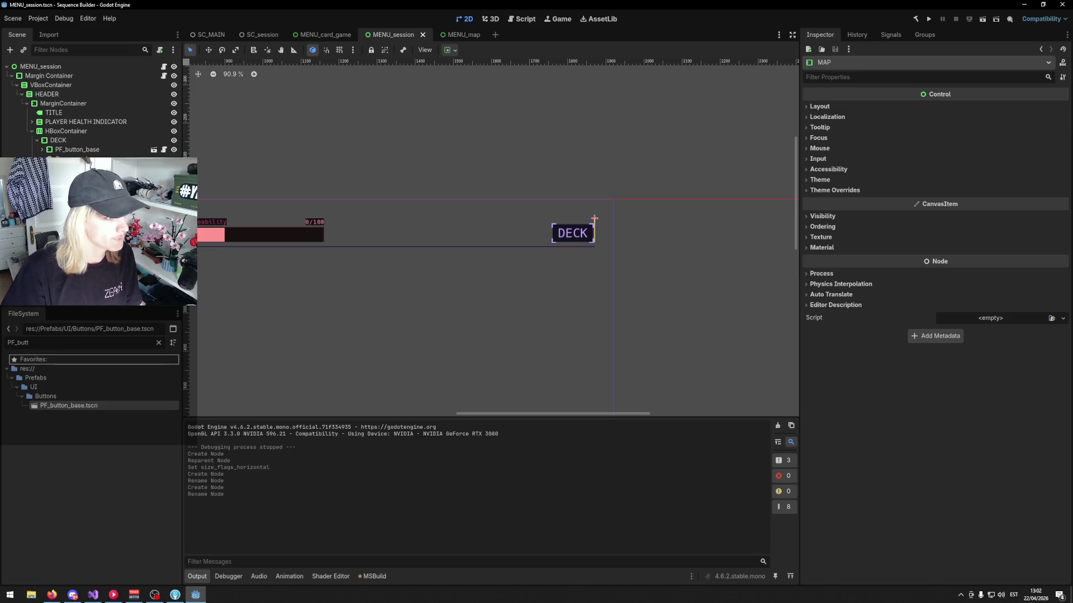
{"action": "left_click_drag", "start_coordinate": [69, 405], "coordinate": [64, 140]}
- Set the header HBoxContainer's Separation override to 20 and save the scene
{"action": "left_click", "coordinate": [66, 130]}
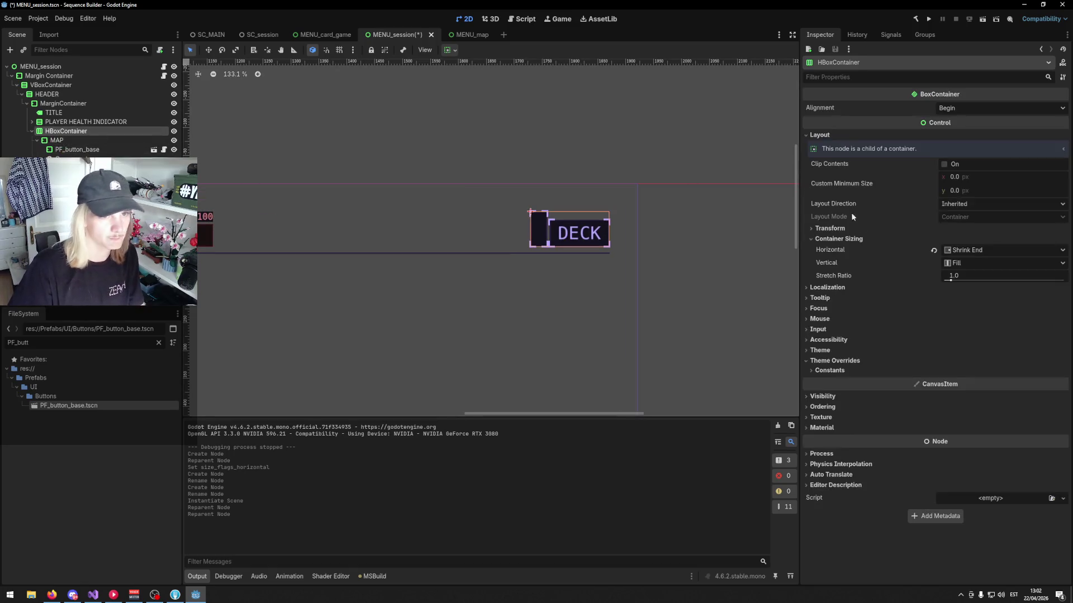
{"action": "left_click", "coordinate": [835, 361]}
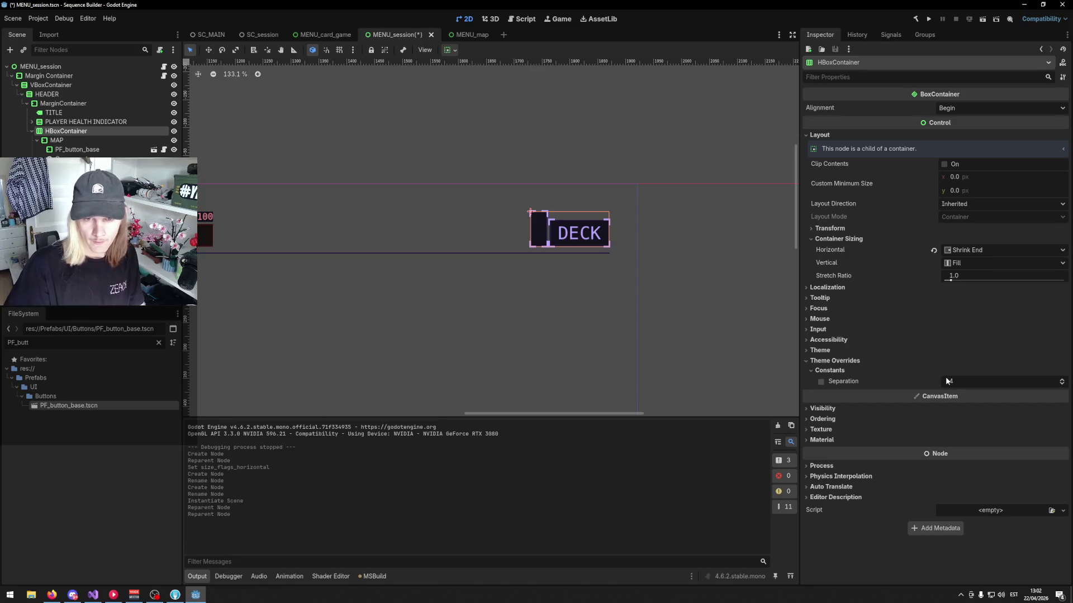
{"action": "left_click_drag", "start_coordinate": [977, 382], "coordinate": [1028, 381]}
{"action": "key", "text": "ctrl+s"}
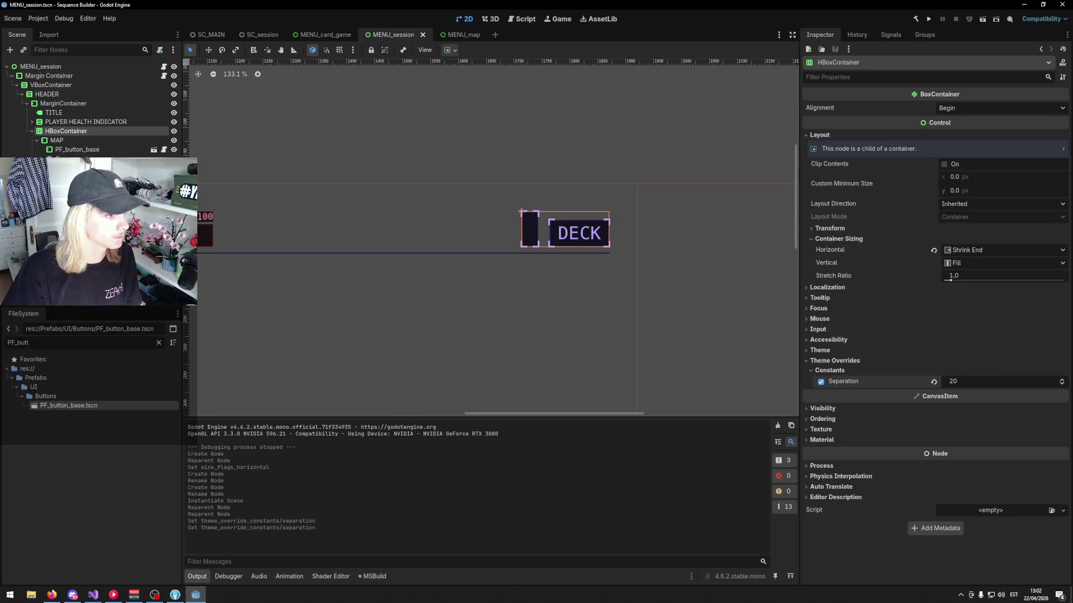
- Set MAP's vertical container sizing to Shrink End
{"action": "left_click", "coordinate": [62, 158]}
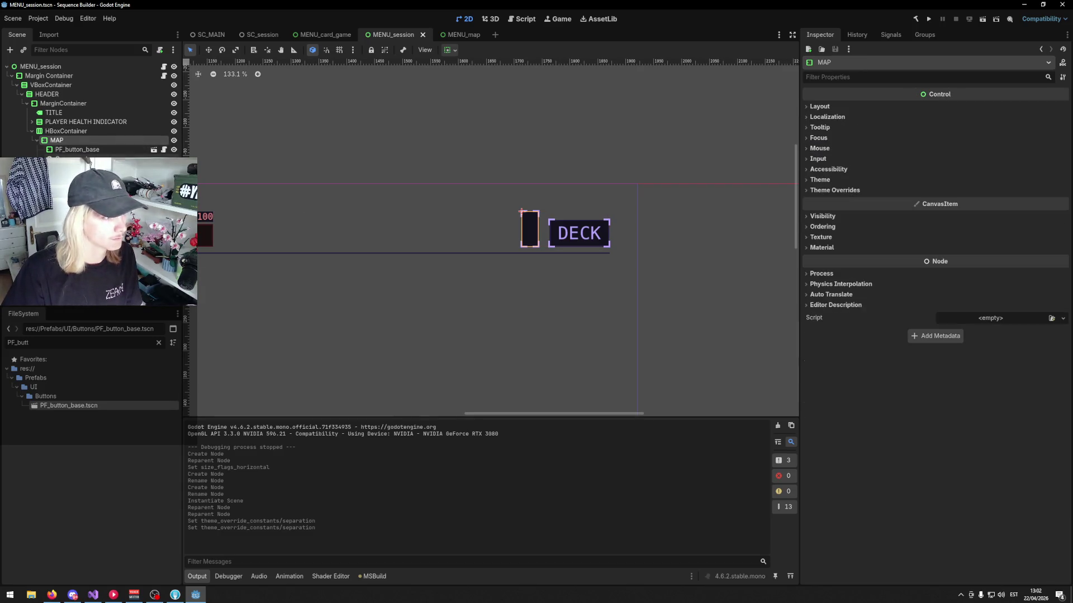
{"action": "left_click", "coordinate": [56, 139]}
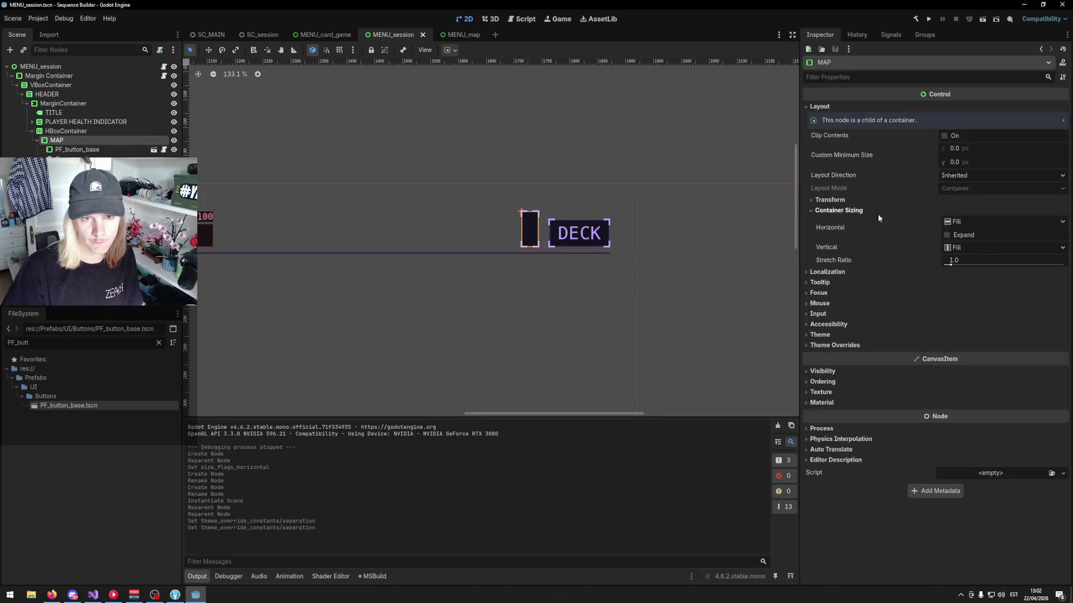
{"action": "left_click", "coordinate": [1003, 248]}
{"action": "left_click", "coordinate": [972, 293]}
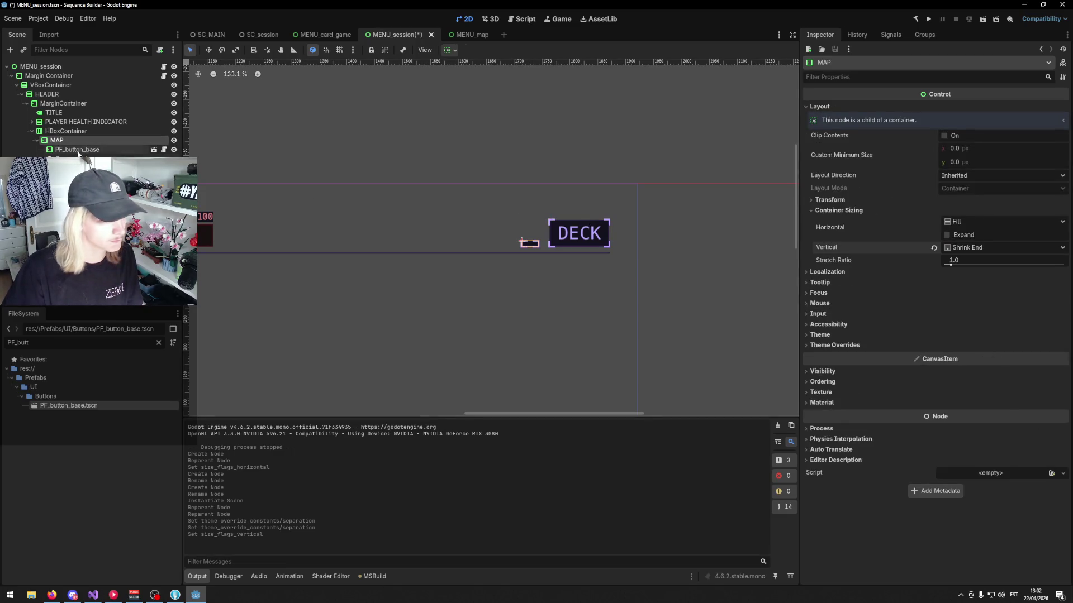
- Enable Editable Children on PF_button_base and add a Label to edit its text
{"action": "left_click", "coordinate": [522, 243]}
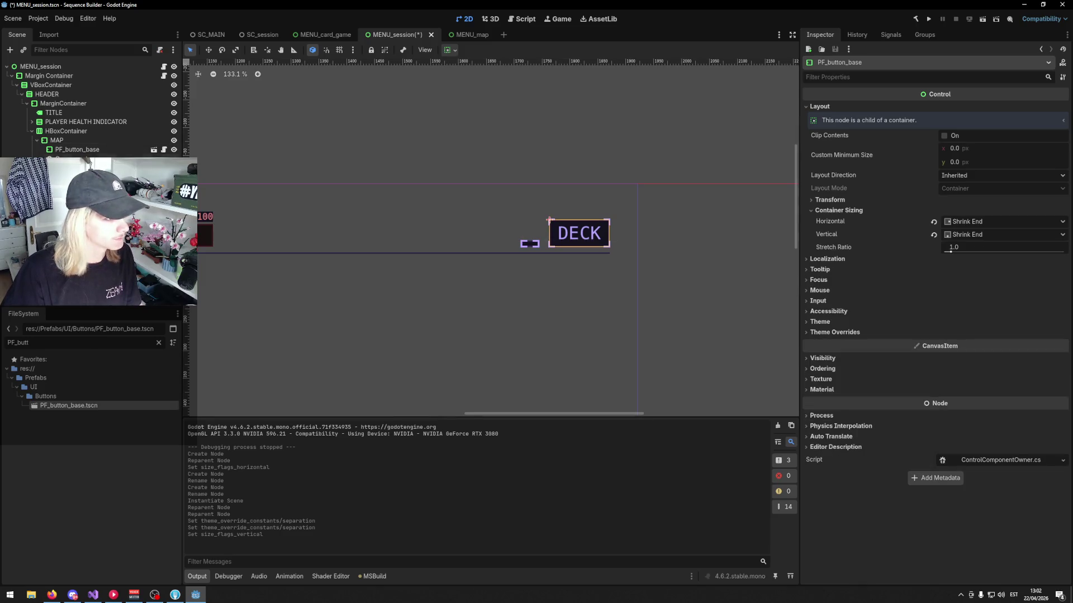
{"action": "right_click", "coordinate": [521, 242]}
{"action": "left_click", "coordinate": [117, 374]}
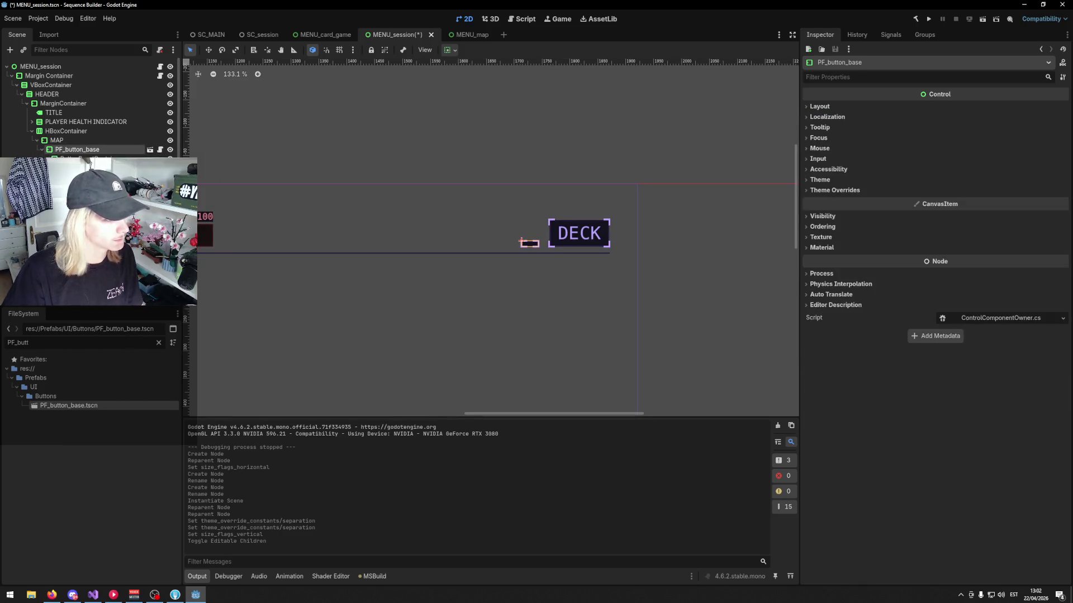
{"action": "key", "text": "ctrl+a"}
{"action": "type", "text": "label"}
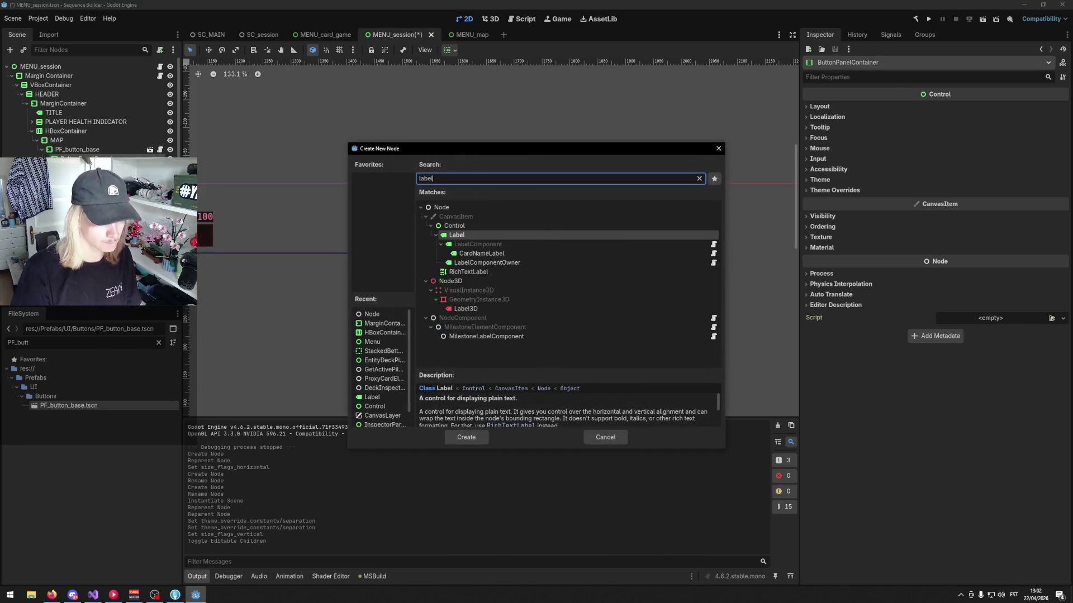
{"action": "key", "text": "Return"}
{"action": "left_click", "coordinate": [824, 141]}
- Select the PF_button_base instance in MENU_session and save the scene
{"action": "type", "text": "MAP"}
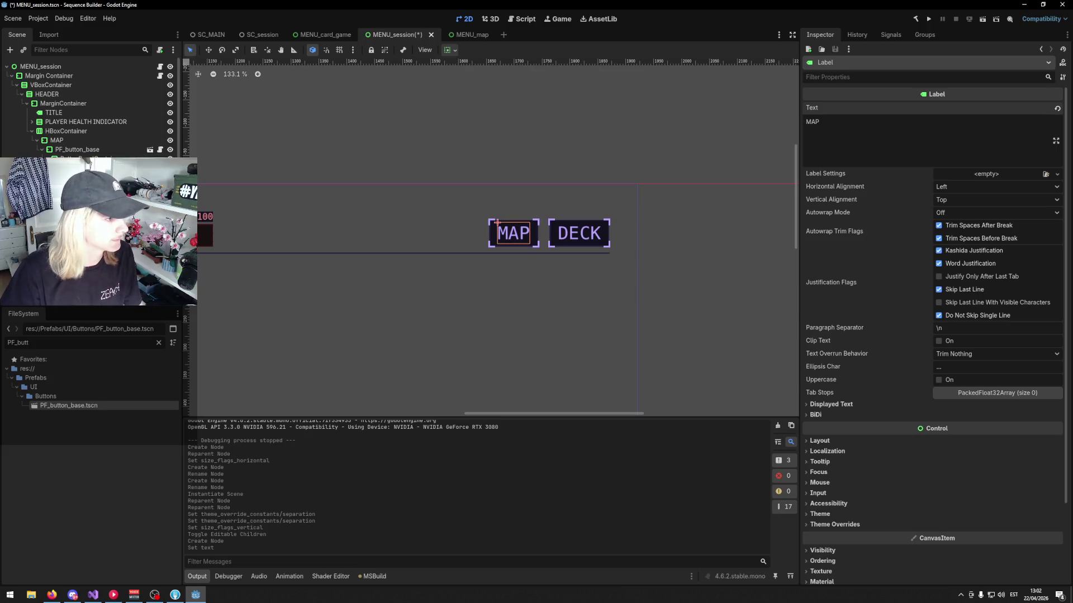
{"action": "left_click", "coordinate": [62, 149]}
{"action": "key", "text": "ctrl+s"}
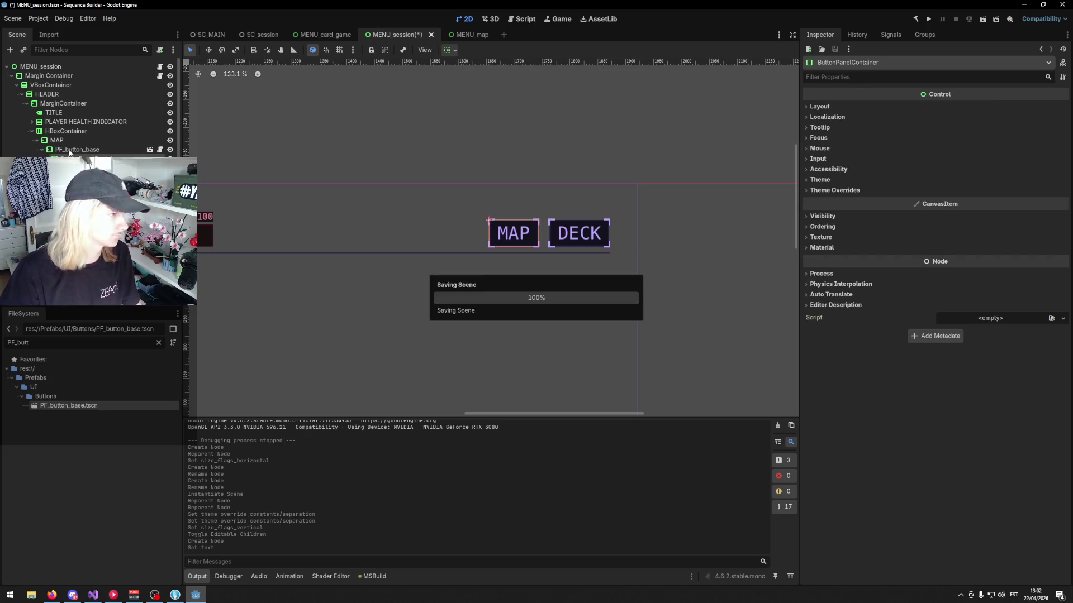
{"action": "left_click", "coordinate": [43, 150]}
- Add an OpenSessionMapComponent child with PF_button_base as its Button, save, and switch to MENU_map
{"action": "right_click", "coordinate": [71, 305]}
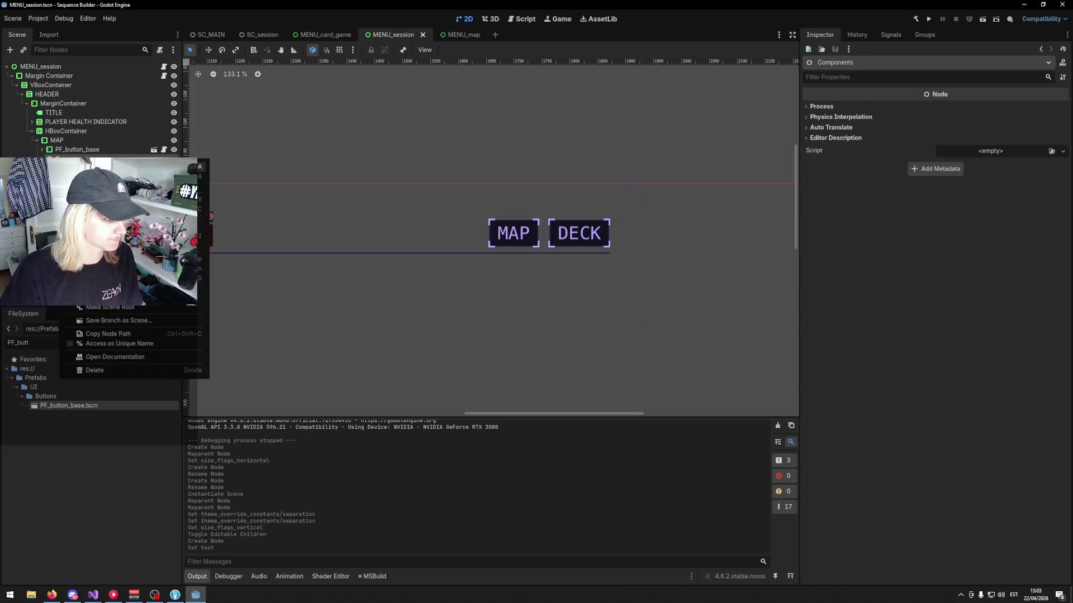
{"action": "left_click", "coordinate": [112, 317]}
{"action": "type", "text": "opense"}
{"action": "key", "text": "Return"}
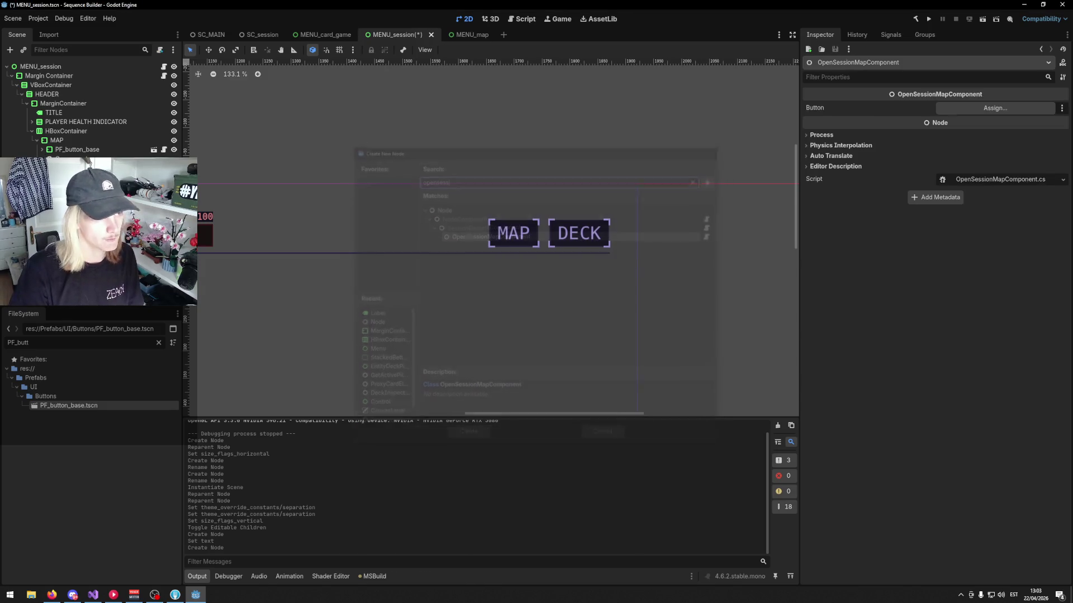
{"action": "mouse_move", "coordinate": [73, 152]}
{"action": "left_mouse_down"}
{"action": "mouse_move", "coordinate": [969, 134]}
{"action": "mouse_move", "coordinate": [971, 108]}
{"action": "left_mouse_up"}
{"action": "key", "text": "ctrl+s"}
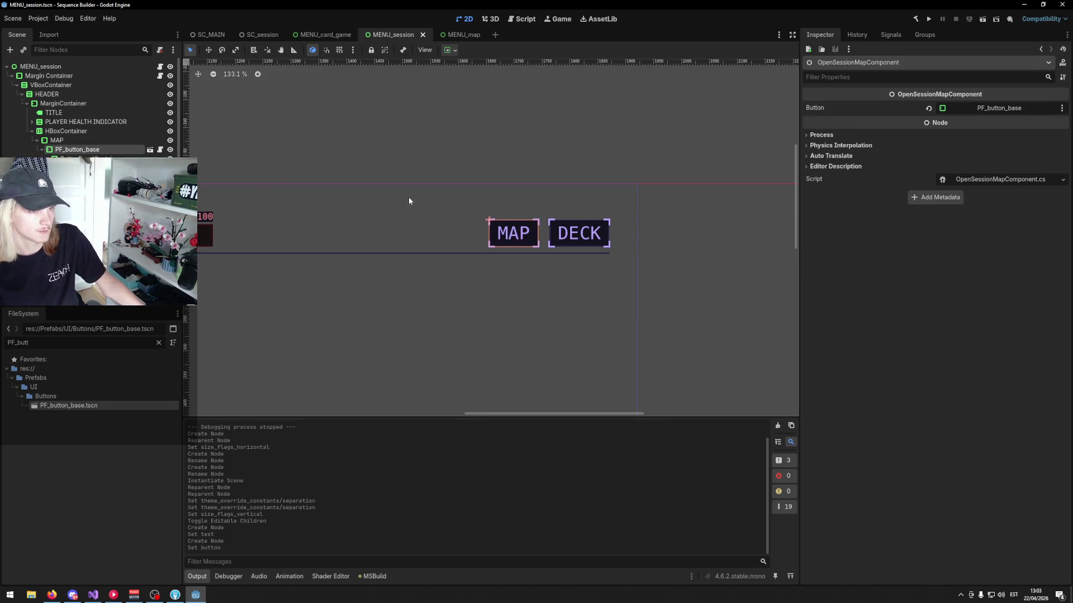
{"action": "scroll", "coordinate": [409, 200], "scroll_direction": "down", "scroll_amount": 10}
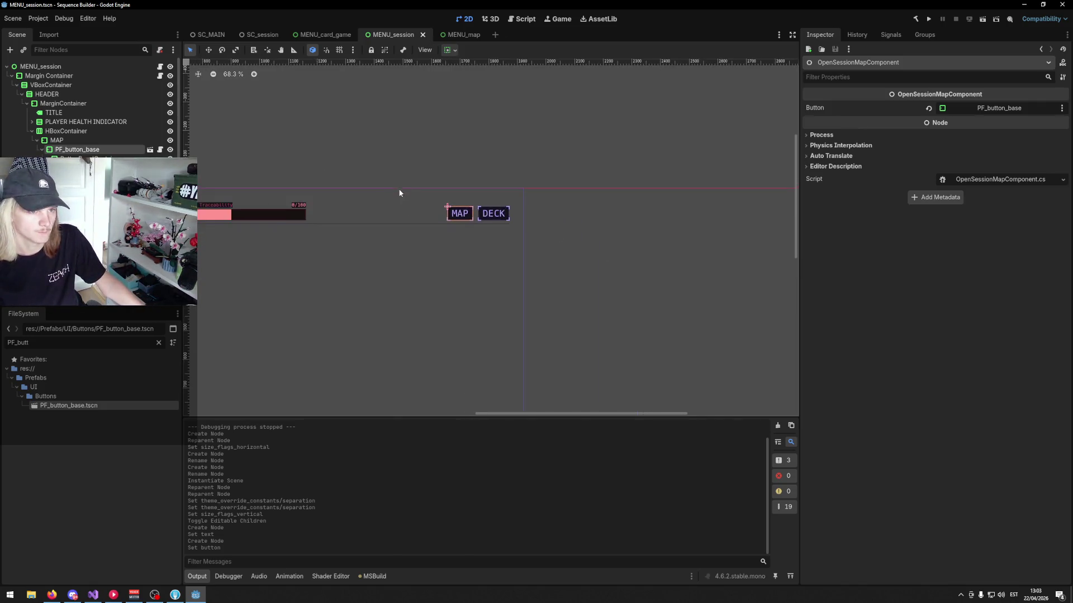
{"action": "left_click", "coordinate": [461, 34]}
- Add a MapElement child node under the MENU_map root and save the scene
{"action": "right_click", "coordinate": [47, 69]}
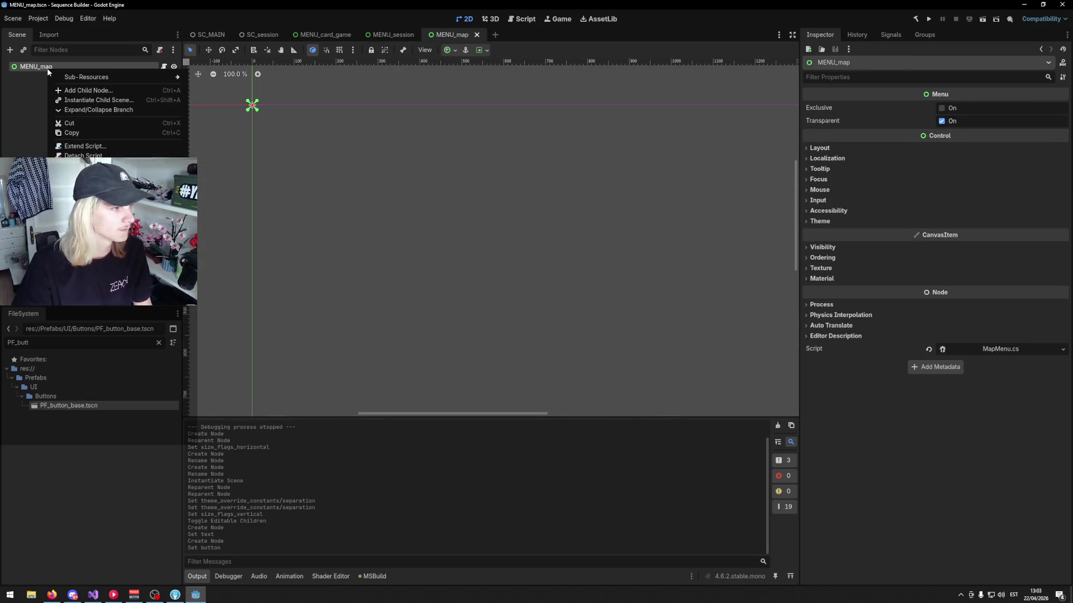
{"action": "left_click", "coordinate": [79, 90]}
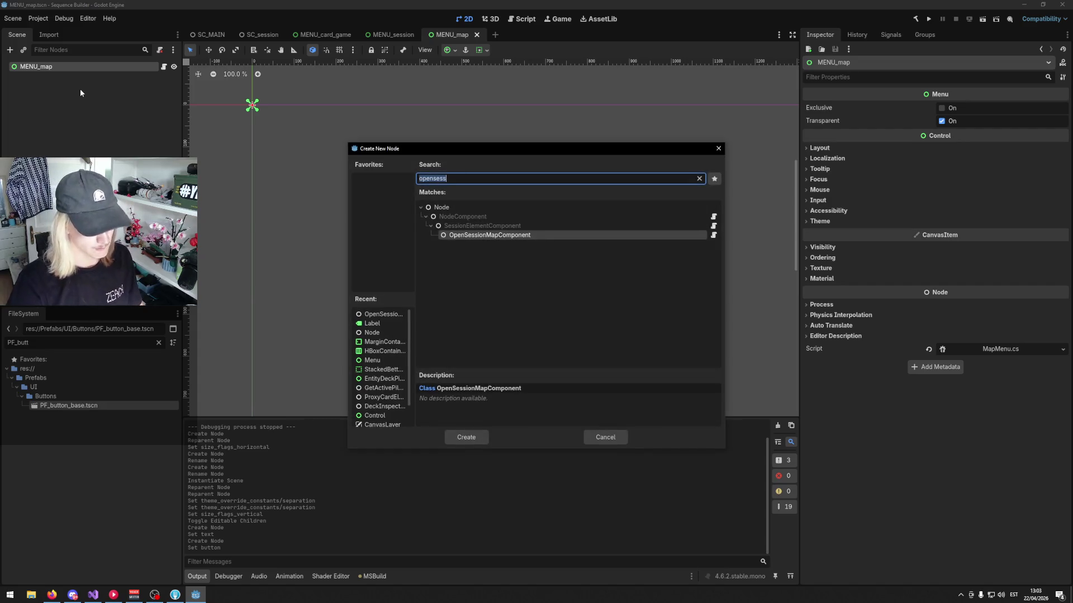
{"action": "type", "text": "menuel"}
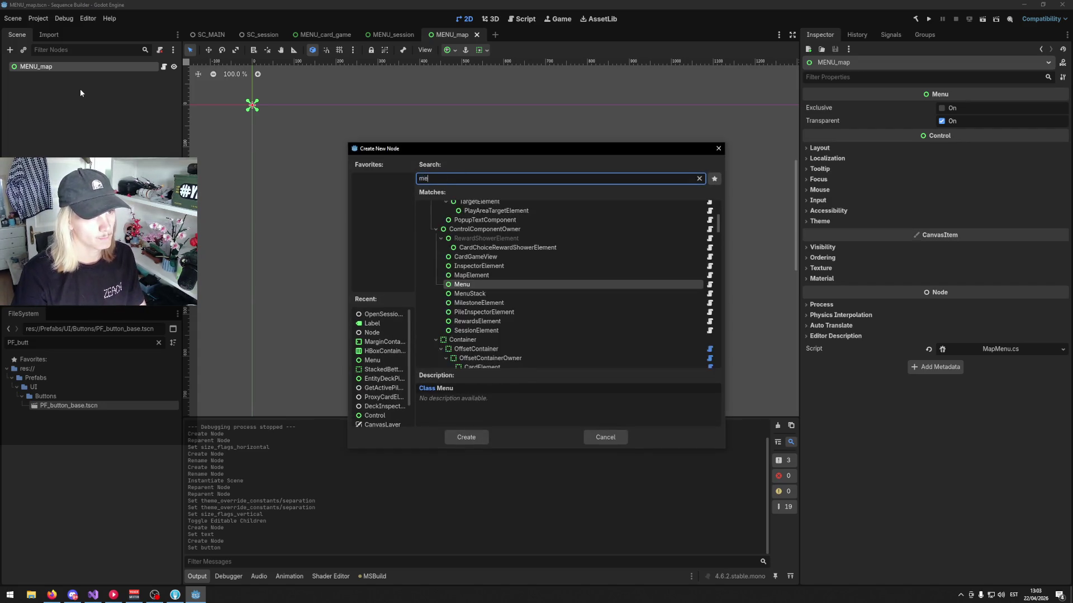
{"action": "key", "text": "BackSpace"}
{"action": "key", "text": "BackSpace"}
{"action": "key", "text": "BackSpace"}
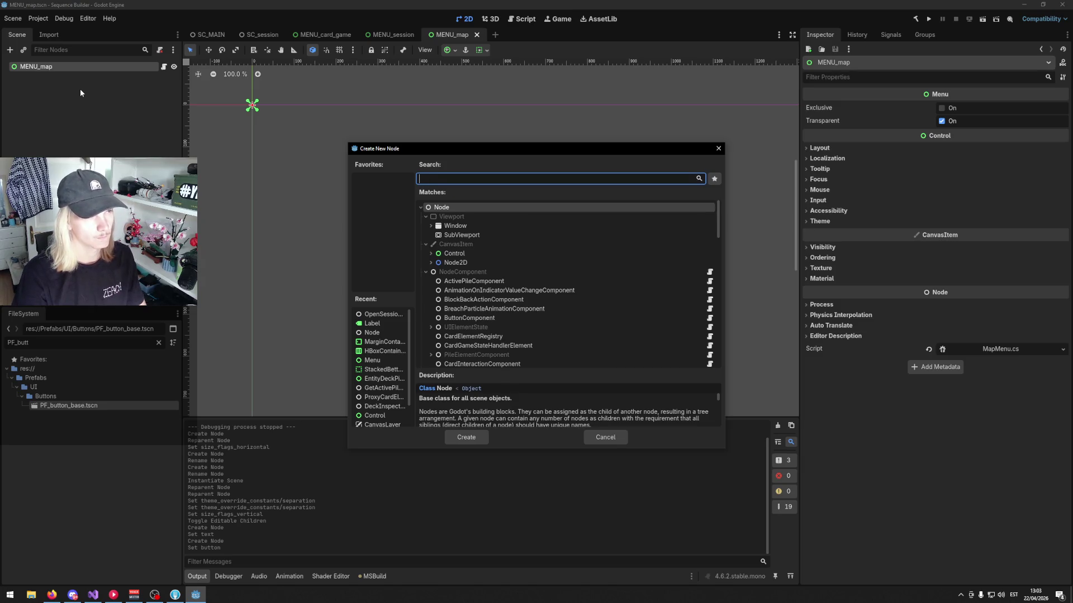
{"action": "type", "text": "mapelement"}
{"action": "key", "text": "Return"}
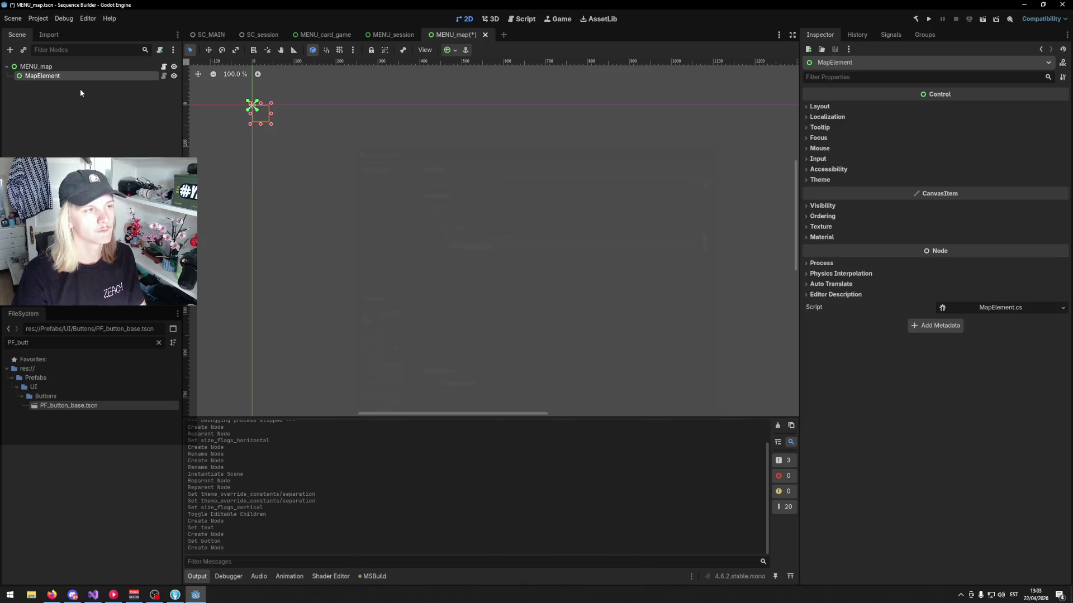
{"action": "key", "text": "ctrl+s"}
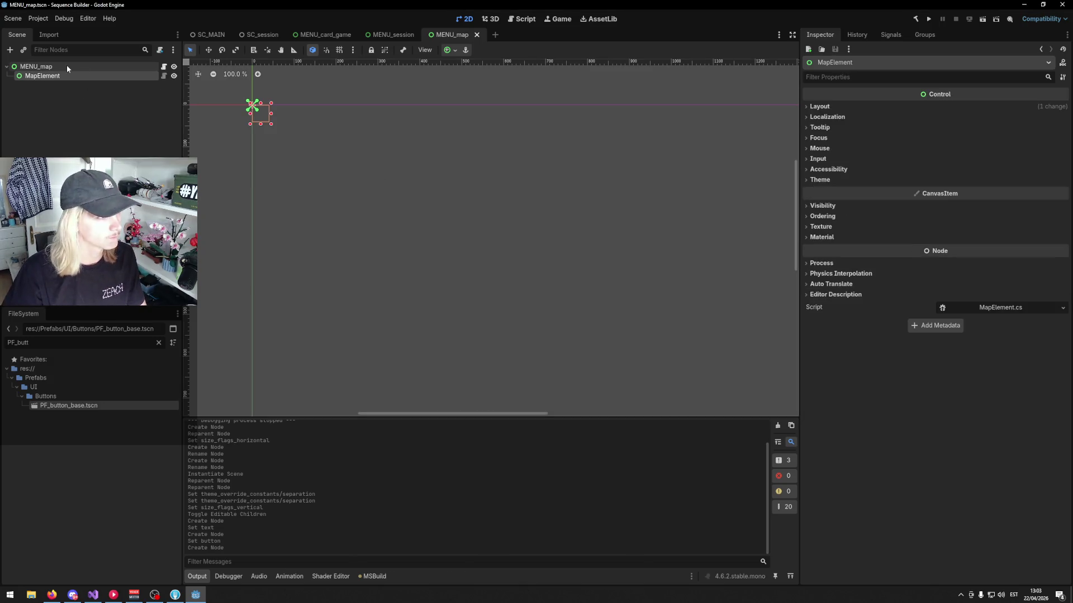
- Set the MENU_map root's anchors preset to Full Rect, then return to MENU_session
{"action": "left_click", "coordinate": [65, 66]}
{"action": "left_click", "coordinate": [832, 149]}
{"action": "left_click", "coordinate": [897, 264]}
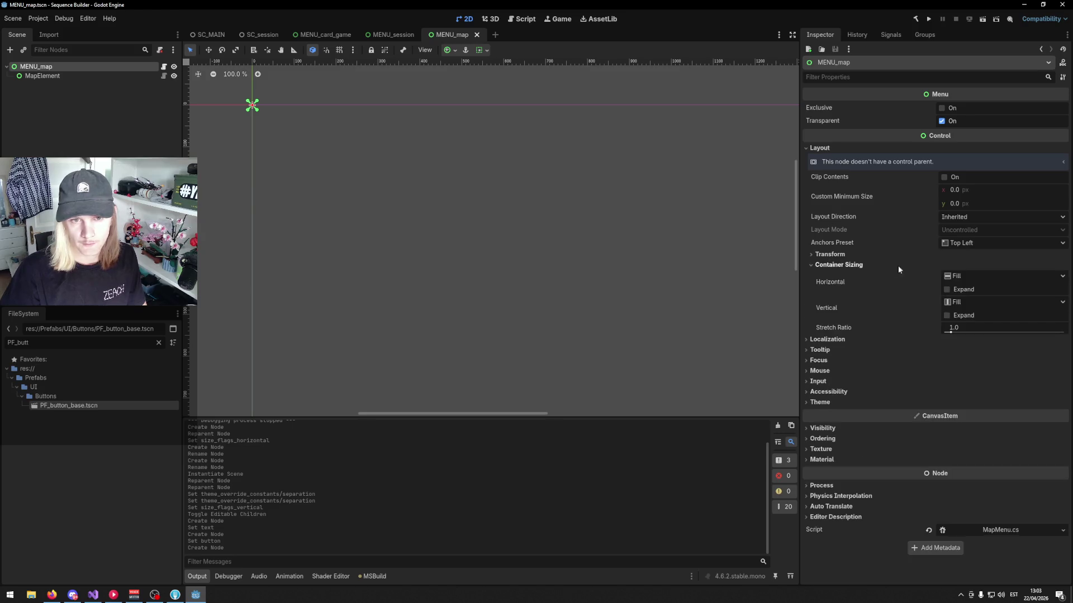
{"action": "left_click", "coordinate": [960, 276]}
{"action": "left_click", "coordinate": [930, 271]}
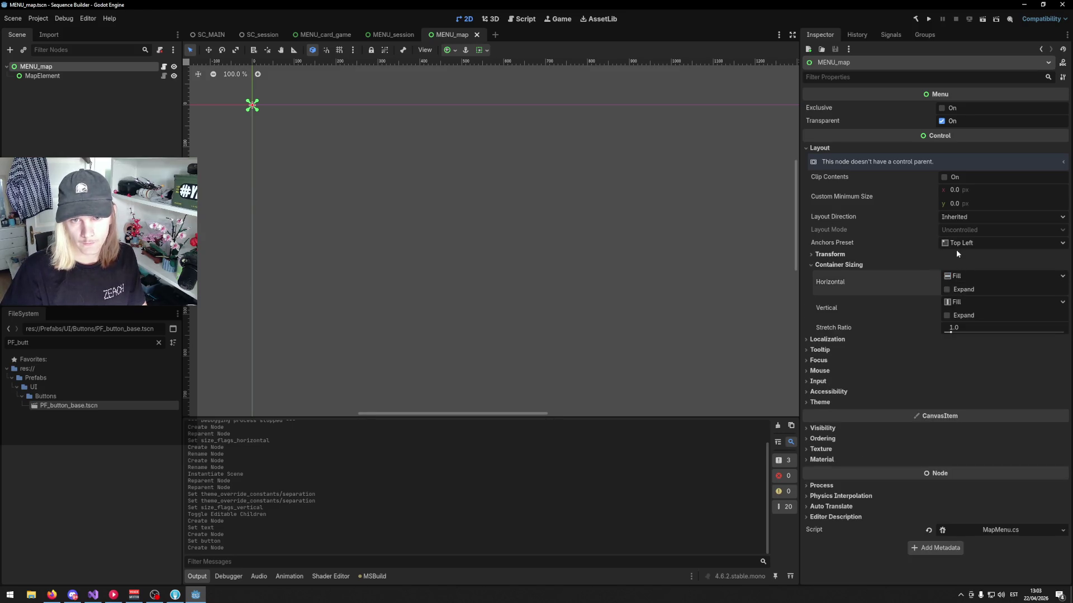
{"action": "left_click", "coordinate": [956, 244]}
{"action": "left_click", "coordinate": [949, 268]}
{"action": "left_click", "coordinate": [86, 79]}
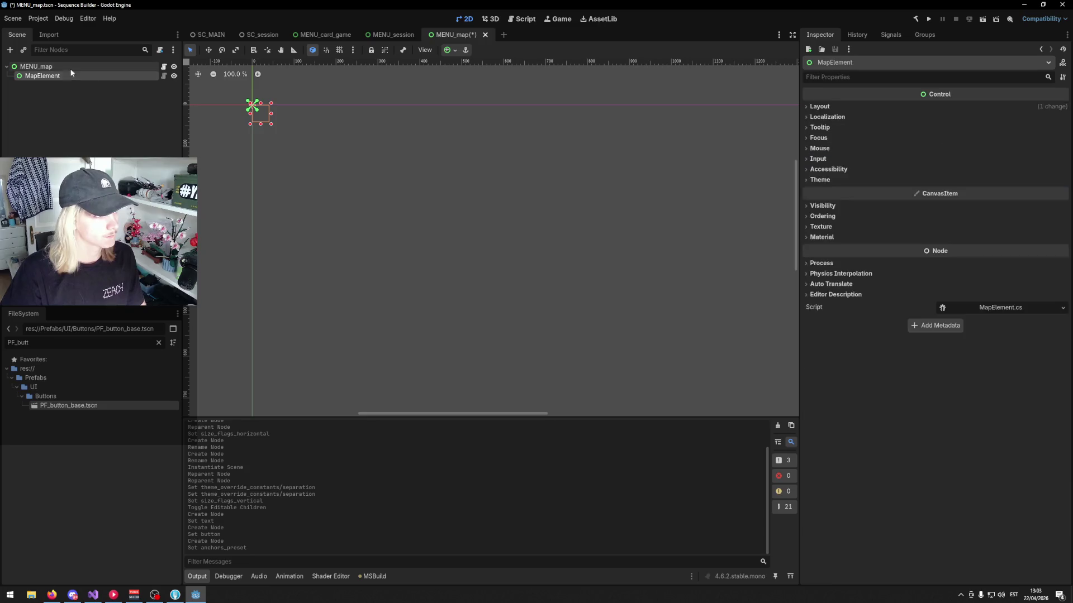
{"action": "left_click", "coordinate": [69, 68]}
{"action": "left_click", "coordinate": [386, 39]}
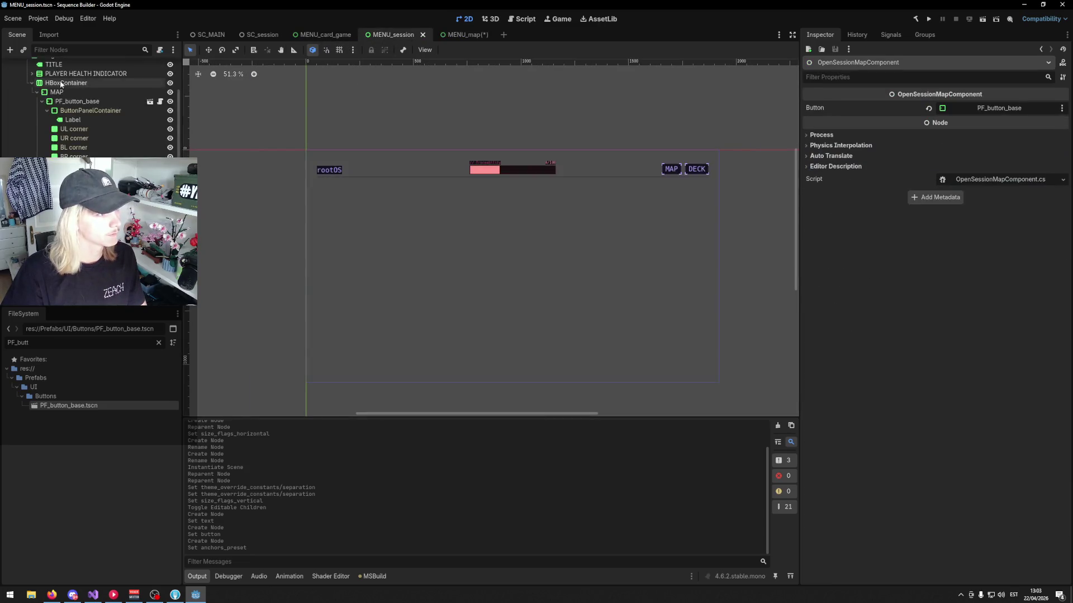
- Back in MENU_map, change the MapElement node's type to MapElement
{"action": "left_click", "coordinate": [467, 34]}
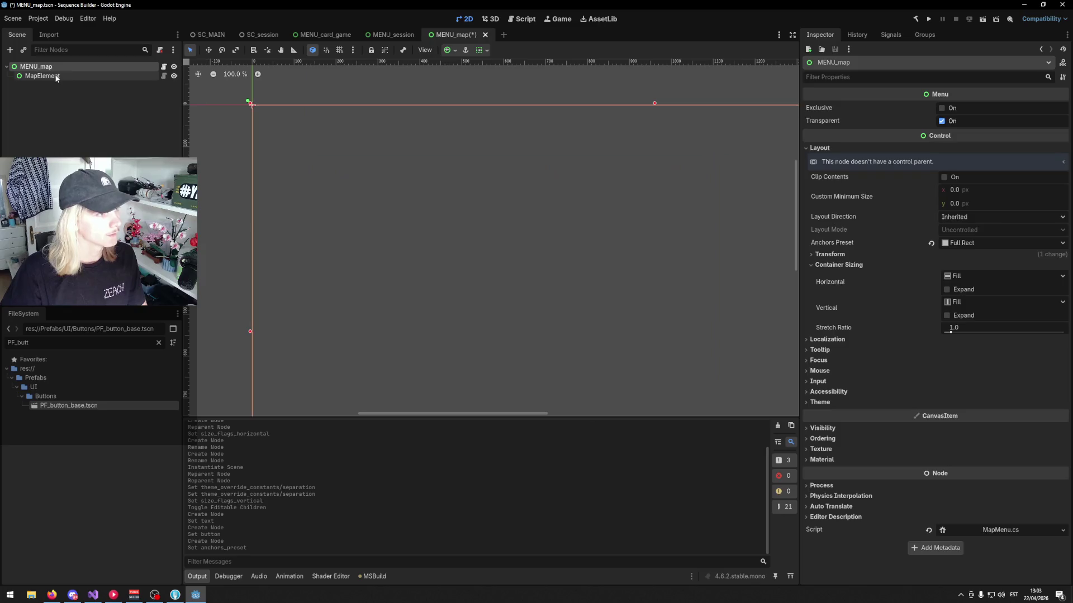
{"action": "right_click", "coordinate": [42, 75]}
{"action": "left_click", "coordinate": [84, 162]}
{"action": "type", "text": "MapElement"}
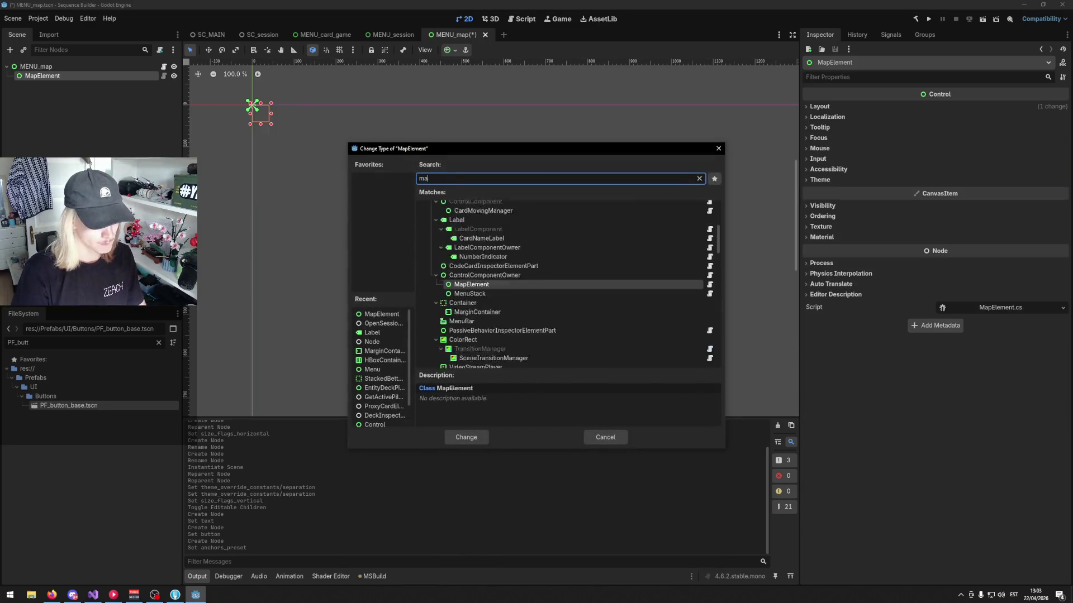
{"action": "key", "text": "Return"}
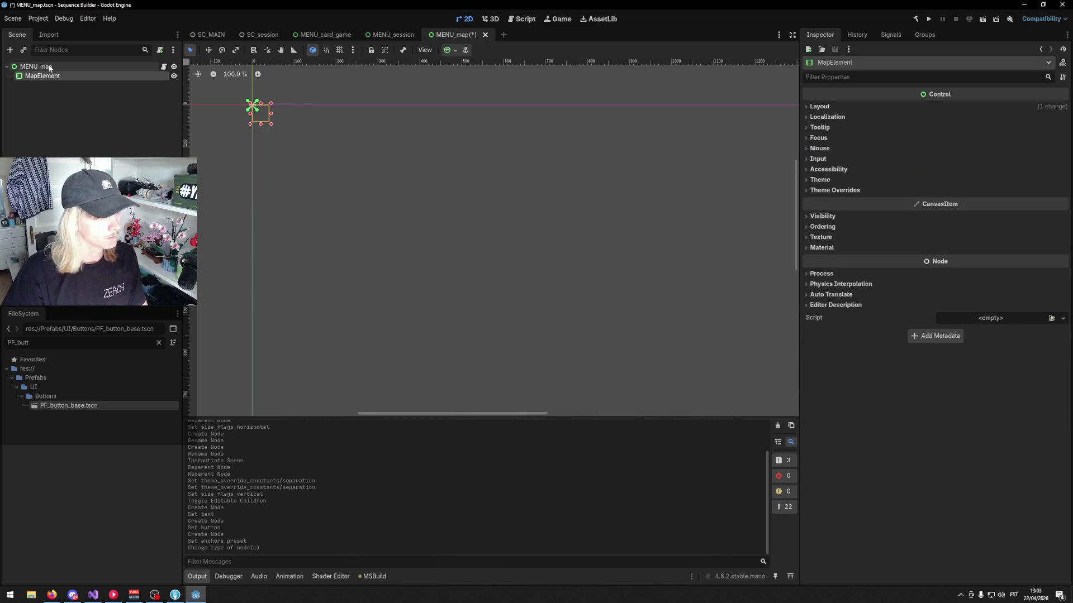
- Set MapElement's layout mode to Anchors with the Full Rect anchors preset
{"action": "left_click", "coordinate": [824, 107]}
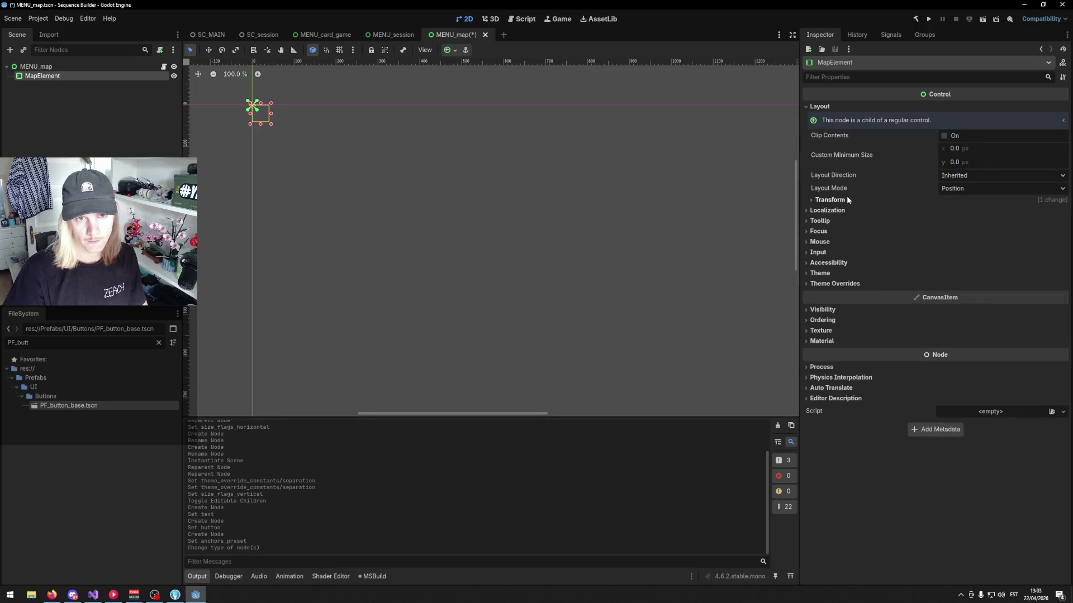
{"action": "left_click", "coordinate": [829, 199]}
{"action": "left_click", "coordinate": [899, 200]}
{"action": "left_click", "coordinate": [961, 188]}
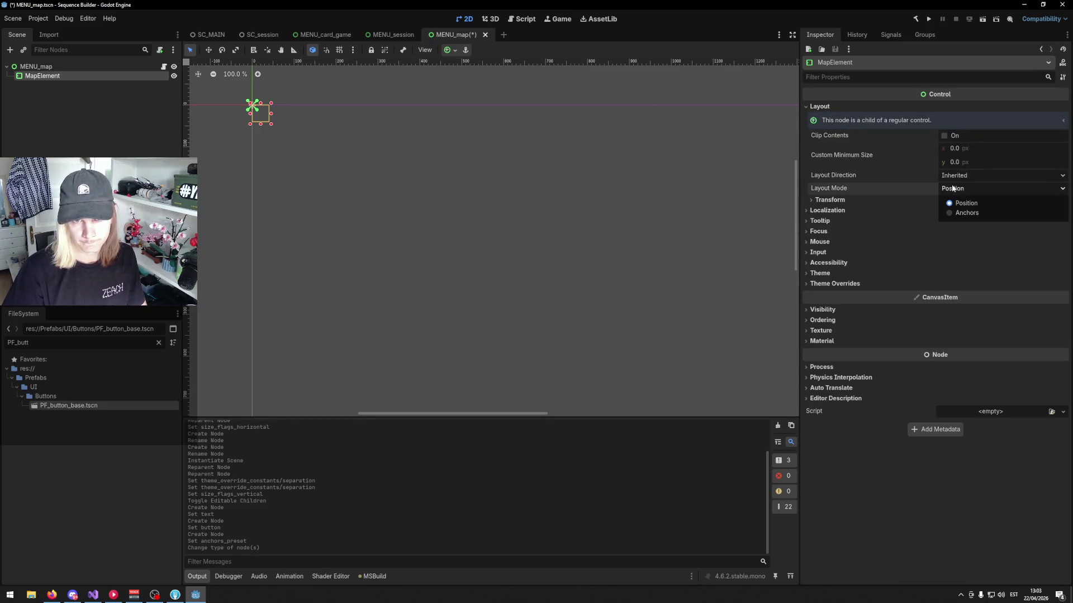
{"action": "left_click", "coordinate": [963, 216]}
{"action": "left_click", "coordinate": [1001, 201]}
{"action": "left_click", "coordinate": [972, 230]}
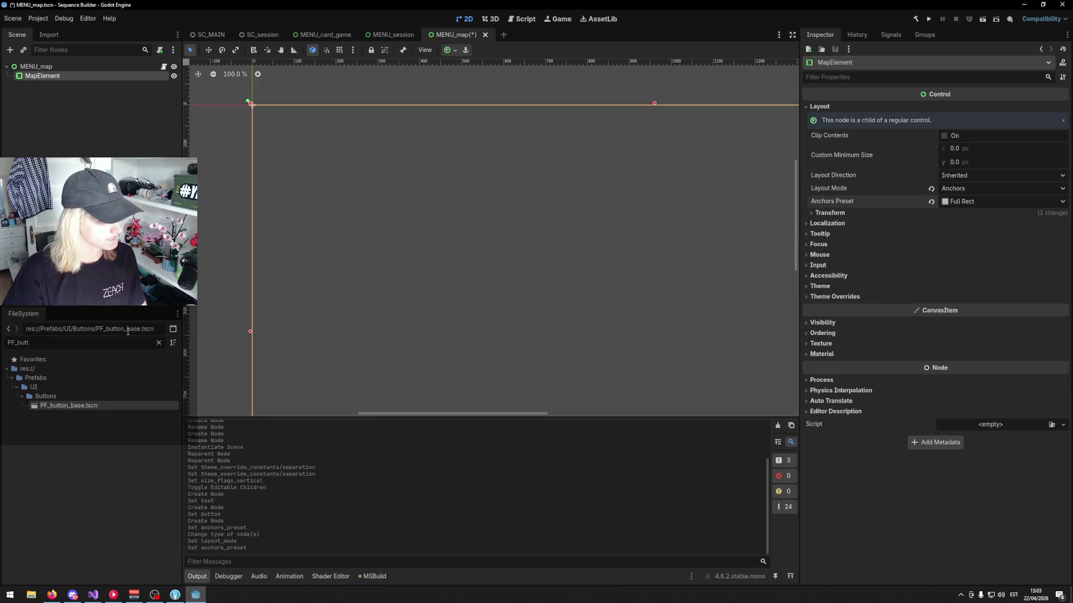
- Attach the MapElement.cs script to MapElement and save MENU_map
{"action": "left_click", "coordinate": [52, 344]}
{"action": "type", "text": "mapelem"}
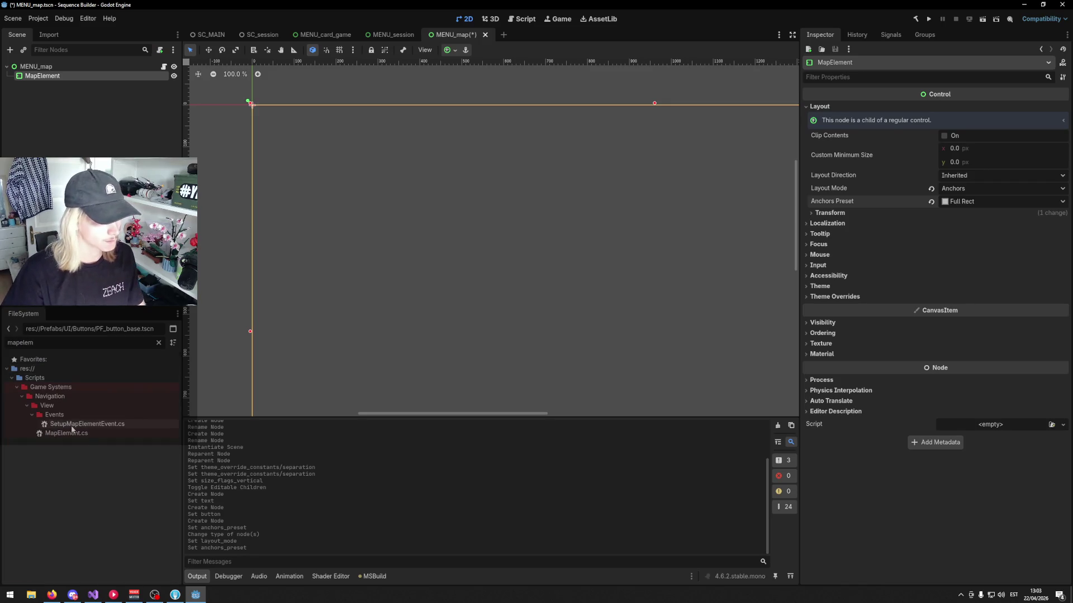
{"action": "left_click_drag", "start_coordinate": [67, 433], "coordinate": [961, 424]}
{"action": "key", "text": "ctrl+s"}
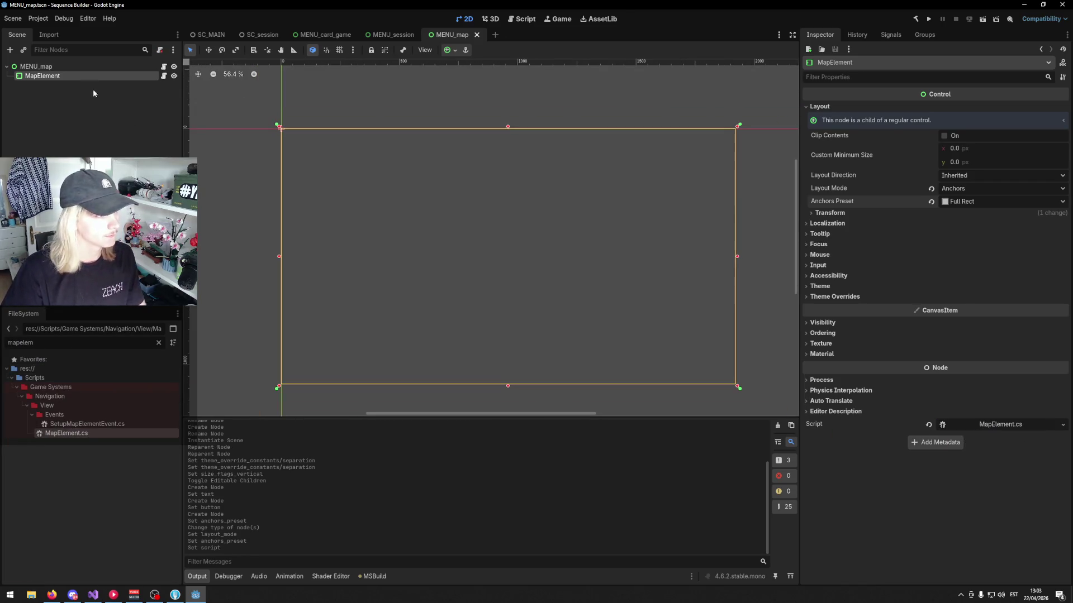
{"action": "right_click", "coordinate": [86, 78]}
- Create a ColorRect child under MapElement, then run the game
{"action": "left_click", "coordinate": [106, 98]}
{"action": "type", "text": "color"}
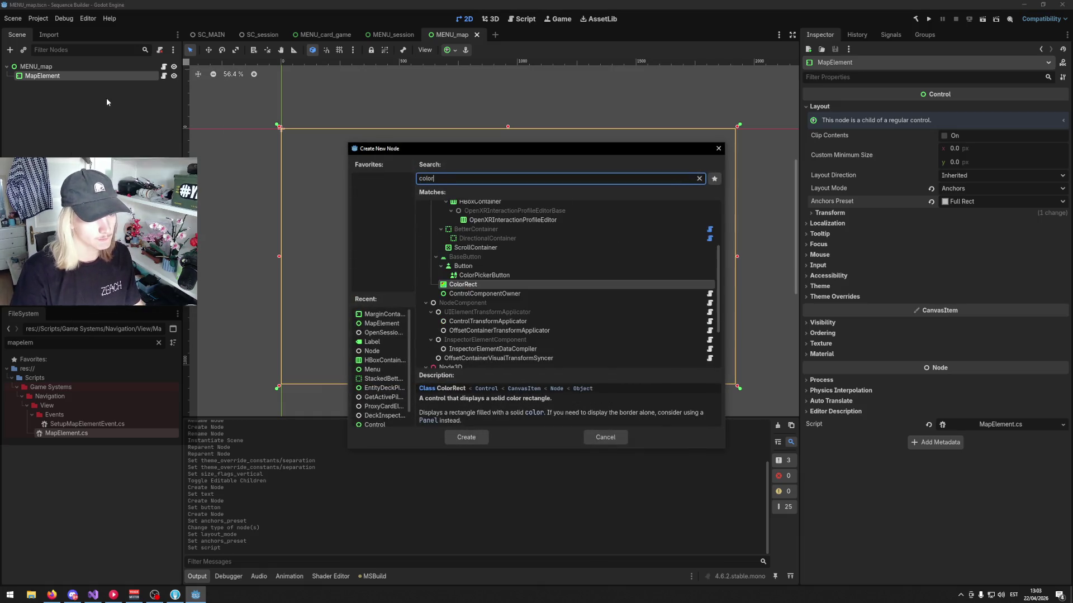
{"action": "key", "text": "Return"}
{"action": "scroll", "coordinate": [397, 137], "scroll_direction": "down", "scroll_amount": 3}
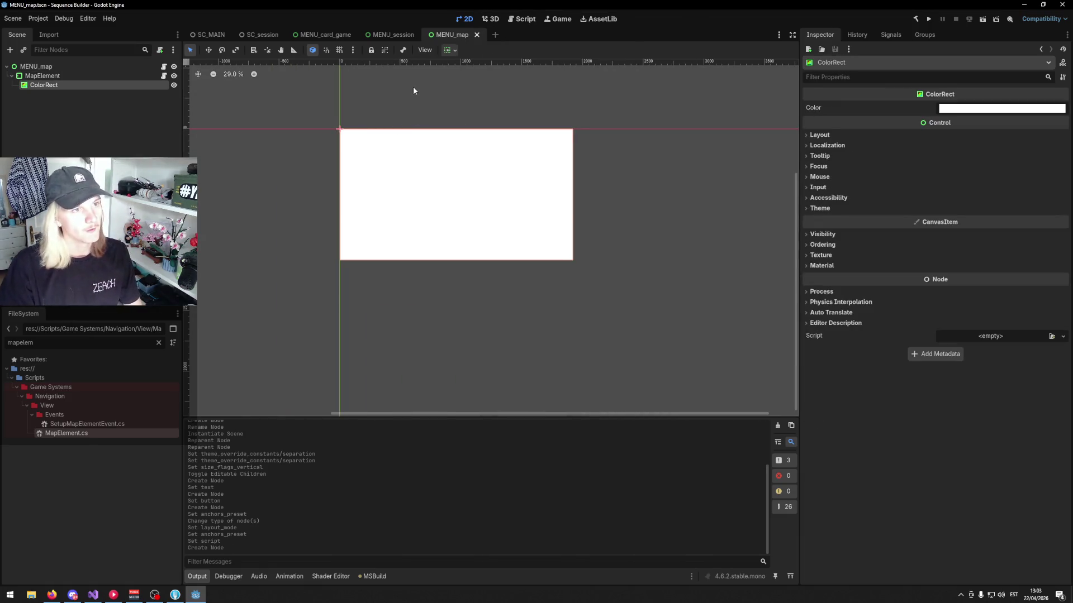
{"action": "left_click", "coordinate": [927, 19]}
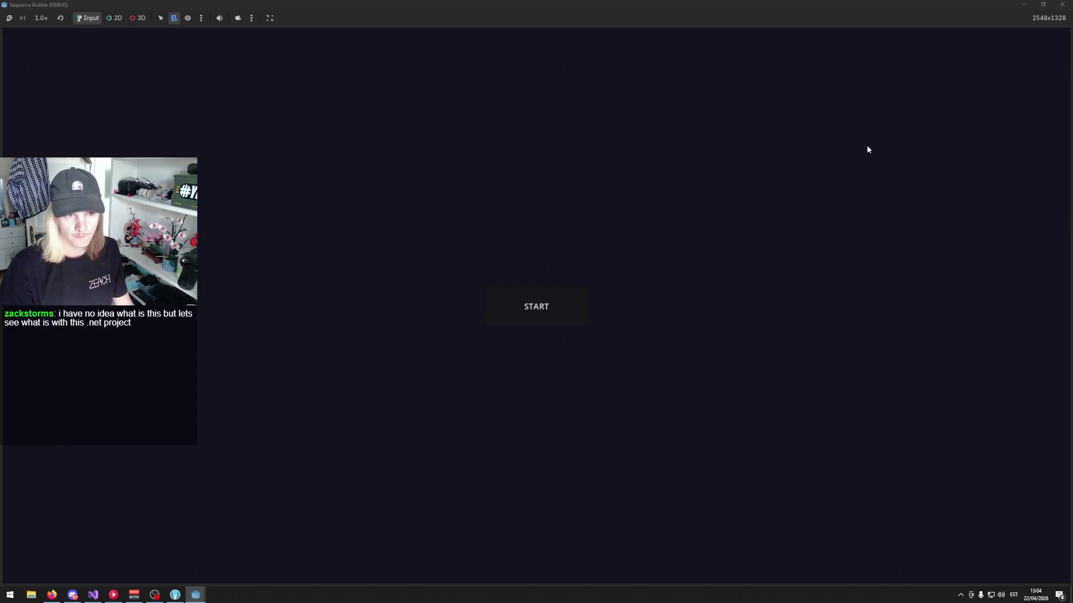
- Press START in the running game, then MAP, which triggers the SessionMapQuery unhandled errors
{"action": "left_click", "coordinate": [514, 297]}
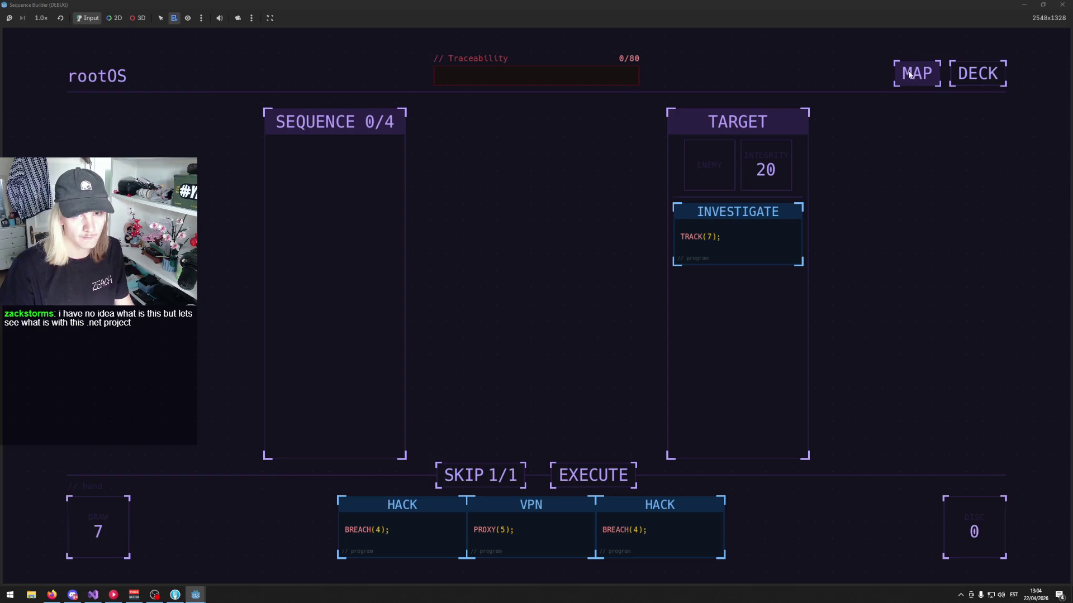
{"action": "left_click", "coordinate": [1024, 5]}
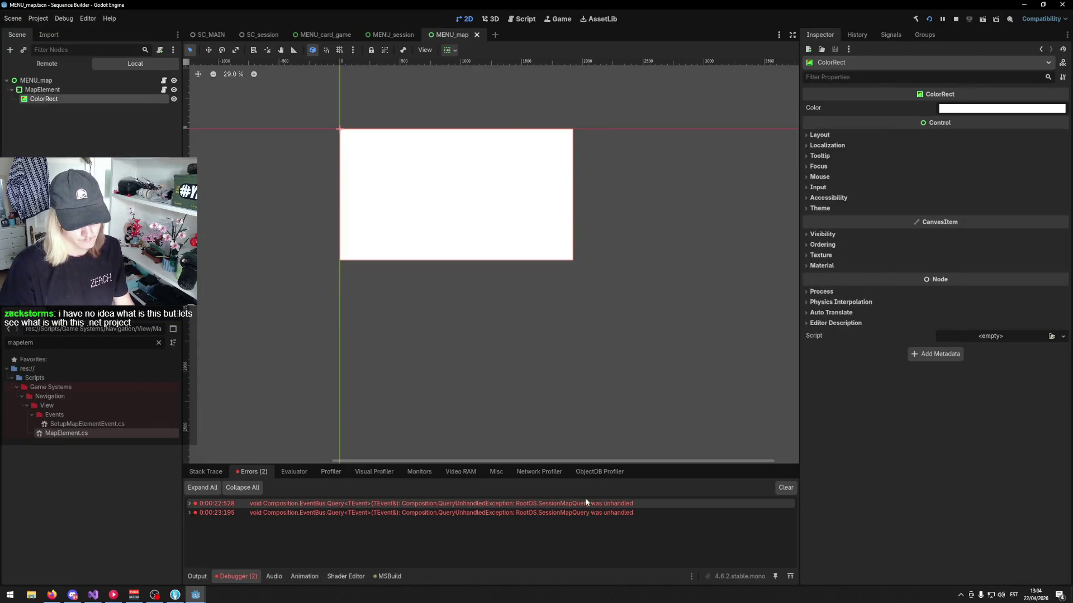
- Jump to the erroring code, then bring Godot forward and close the running game window
{"action": "double_click", "coordinate": [590, 501]}
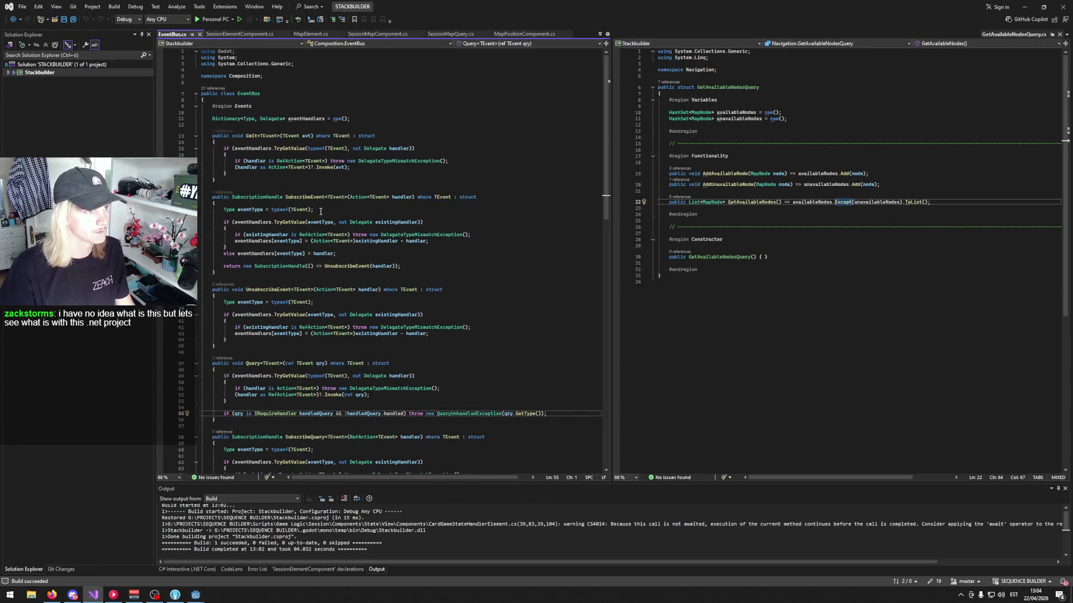
{"action": "mouse_move", "coordinate": [196, 595]}
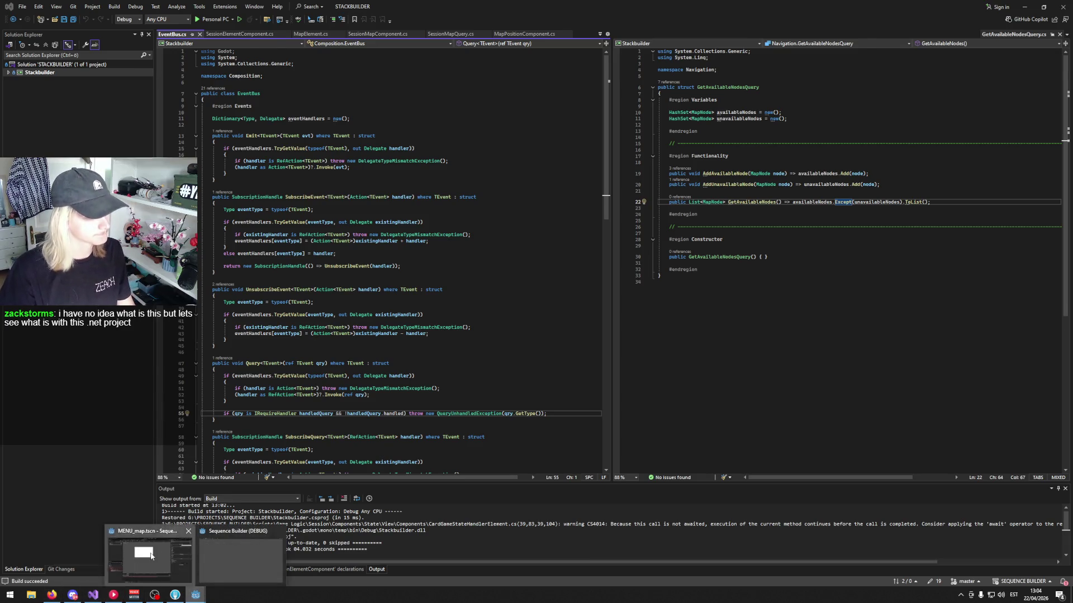
{"action": "left_click", "coordinate": [148, 553]}
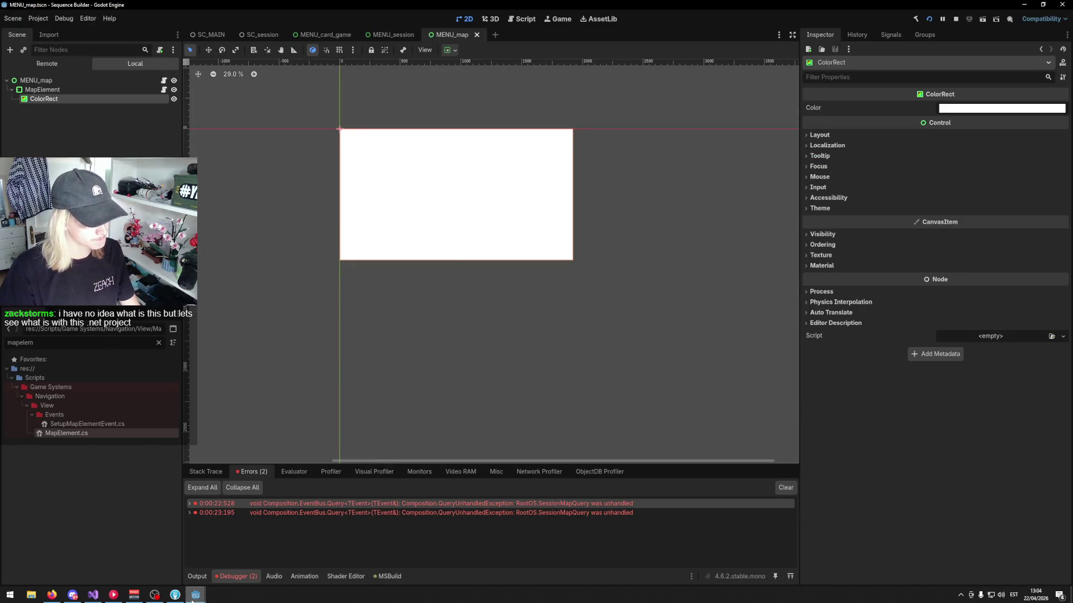
{"action": "mouse_move", "coordinate": [196, 595]}
{"action": "left_click", "coordinate": [278, 535]}
- Filter the FileSystem for 'testses' and open StartTestSession.cs
{"action": "double_click", "coordinate": [64, 347]}
{"action": "type", "text": "testses"}
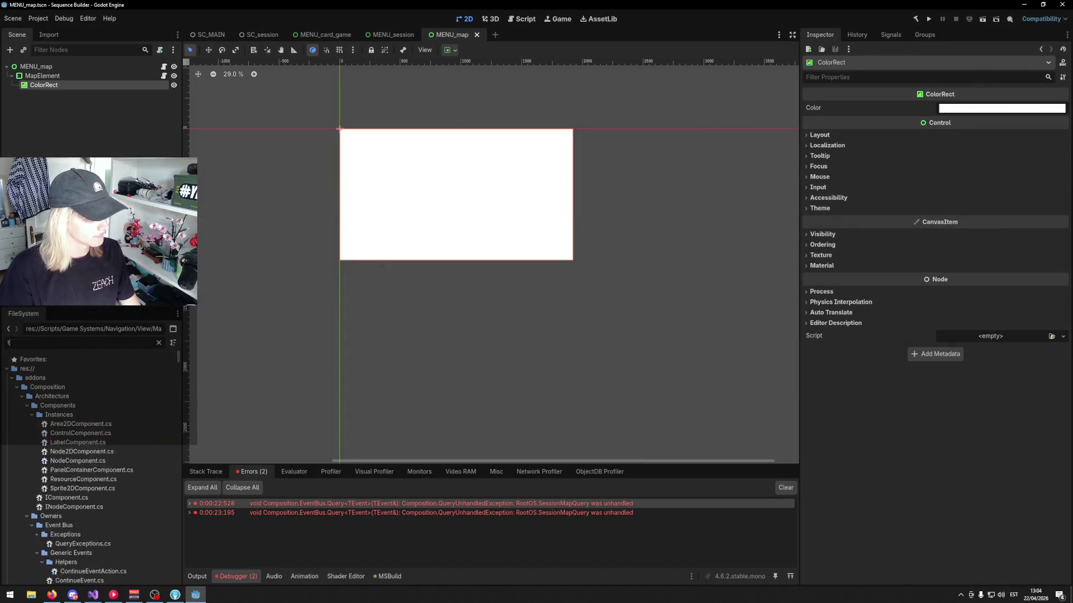
{"action": "left_click", "coordinate": [125, 415]}
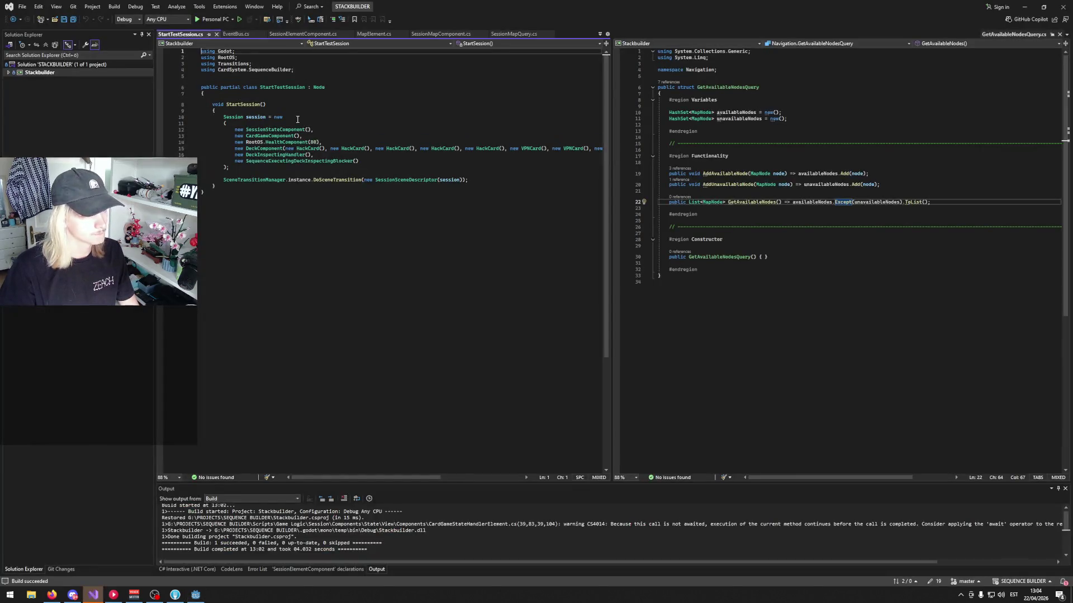
- Append 'new SessionMapComponent(new Map())' after the last component in the session's component list
{"action": "left_click", "coordinate": [401, 162]}
{"action": "type", "text": ","}
{"action": "key", "text": "Return"}
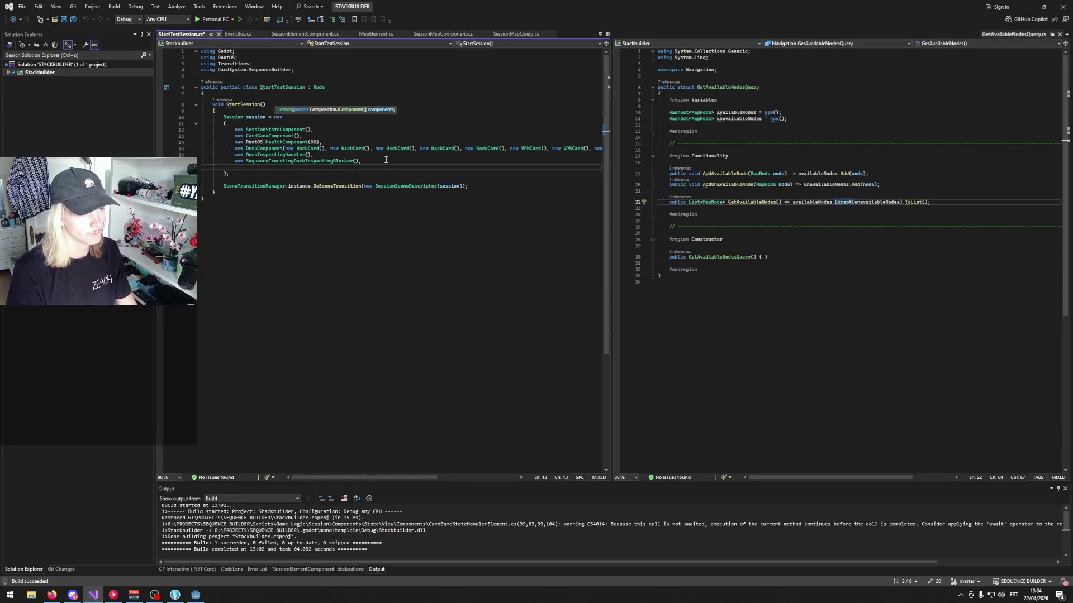
{"action": "type", "text": "new Map"}
{"action": "key", "text": "BackSpace"}
{"action": "key", "text": "BackSpace"}
{"action": "key", "text": "BackSpace"}
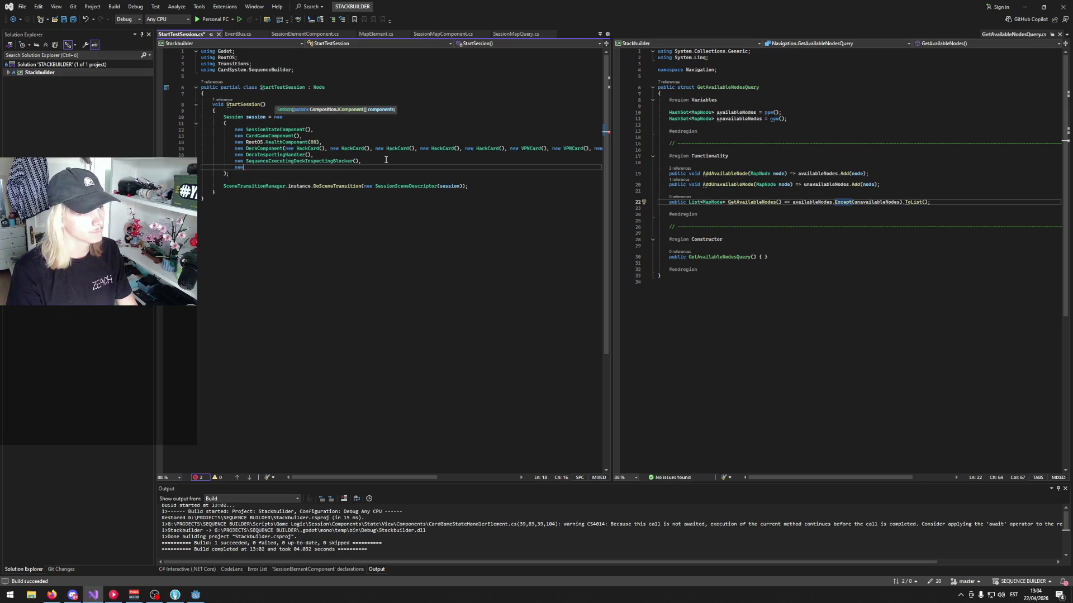
{"action": "type", "text": "Sessiopn"}
{"action": "key", "text": "BackSpace"}
{"action": "key", "text": "BackSpace"}
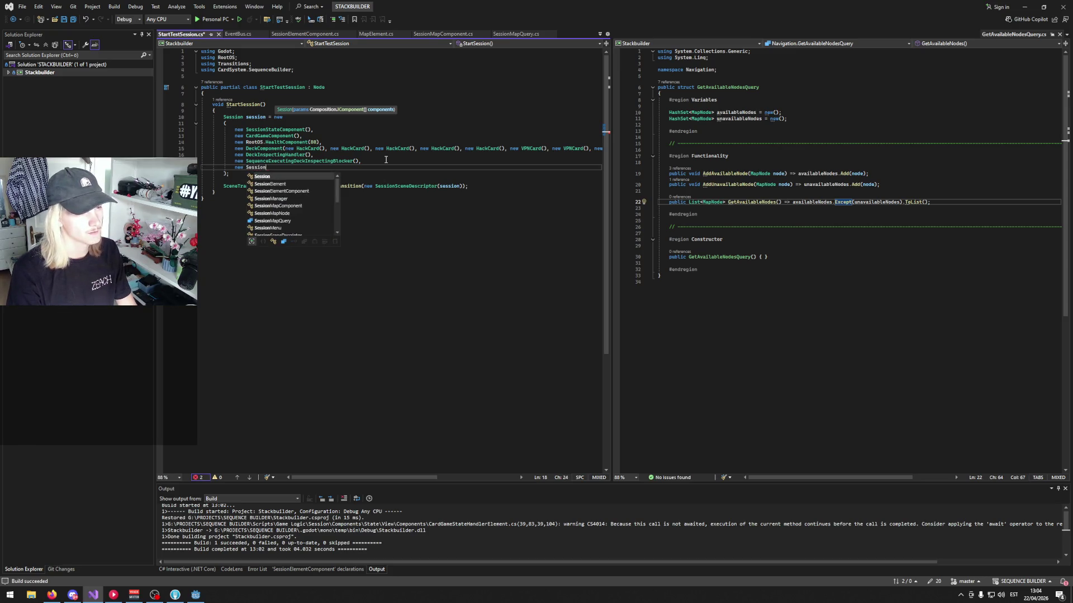
{"action": "type", "text": "nMapComponent("}
{"action": "type", "text": "new "}
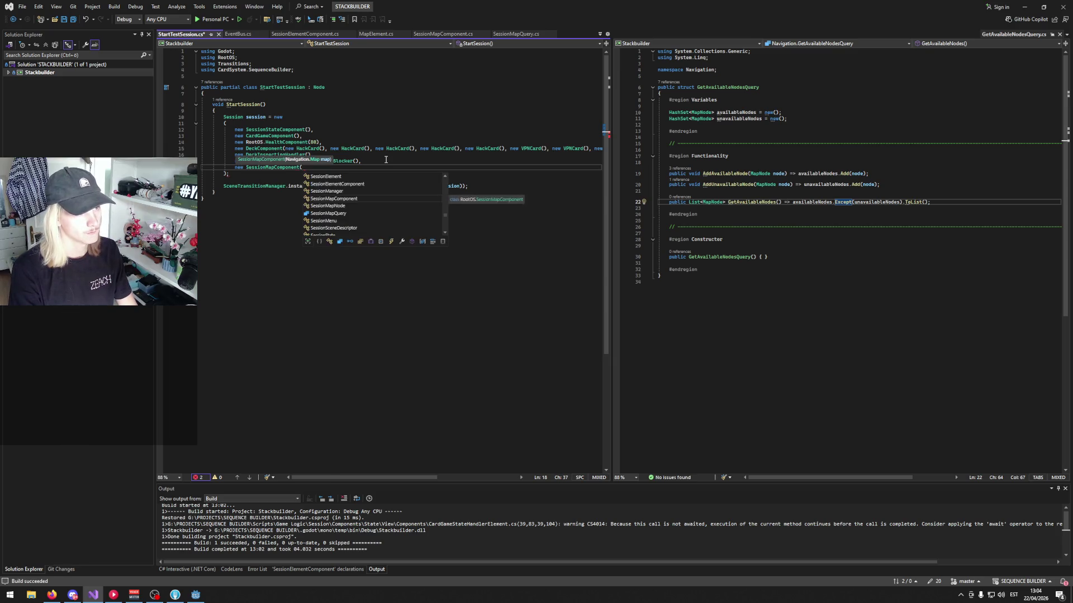
{"action": "type", "text": "Map"}
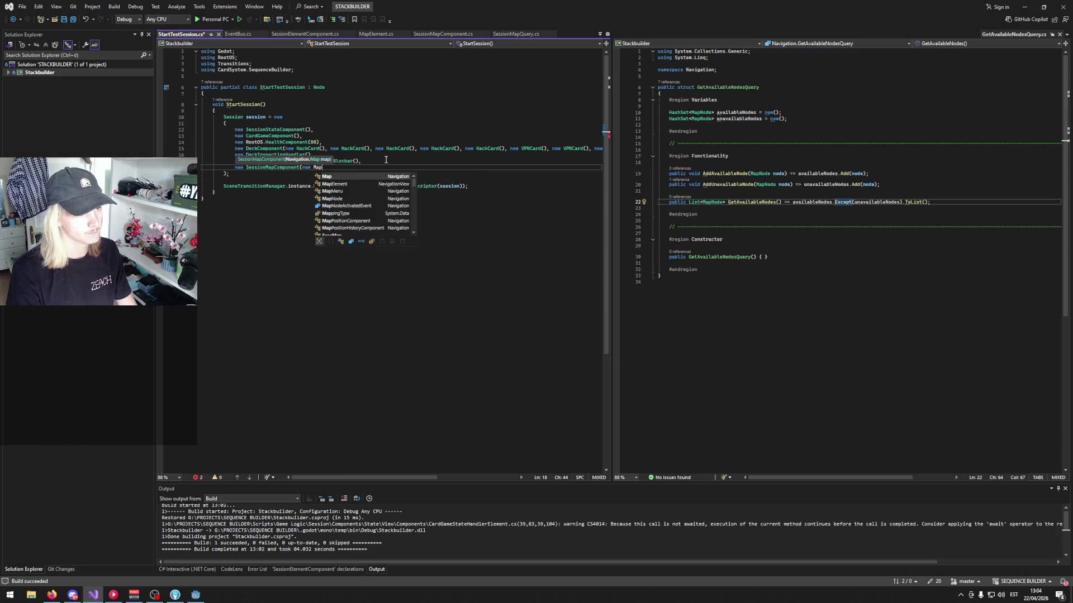
{"action": "type", "text": "())"}
{"action": "key", "text": "Down"}
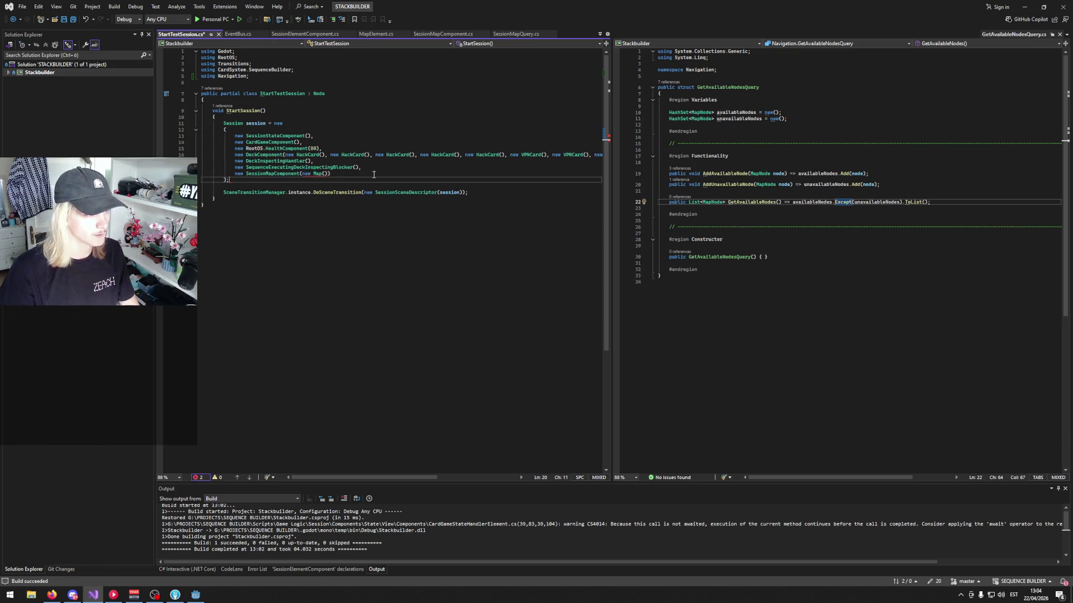
- Change the constructor argument to 'new GridMap()' and save the script
{"action": "left_click", "coordinate": [336, 175]}
{"action": "key", "text": "BackSpace"}
{"action": "key", "text": "BackSpace"}
{"action": "type", "text": "GridM"}
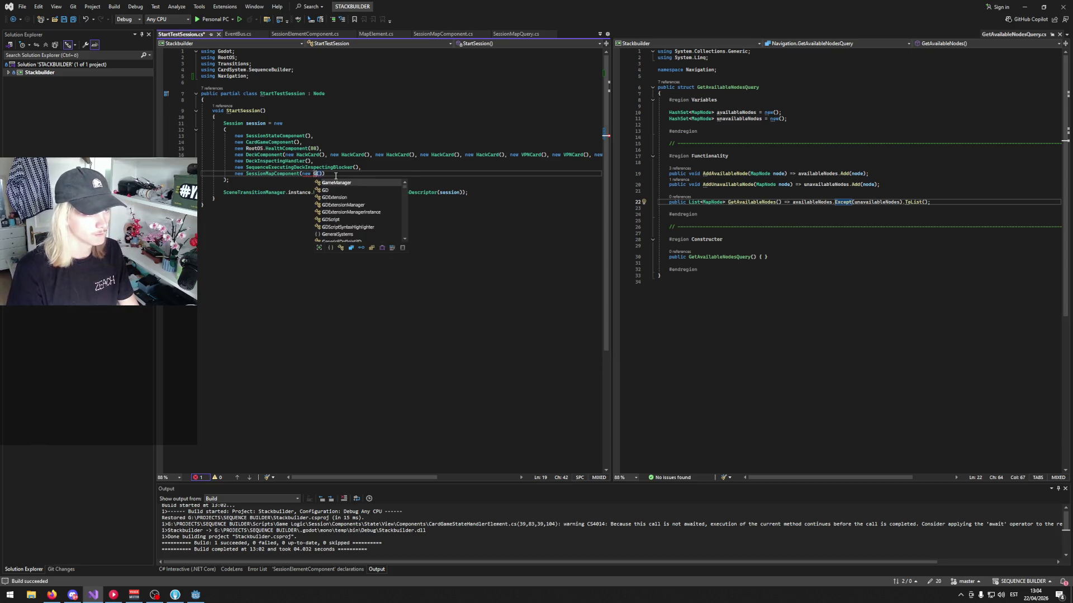
{"action": "type", "text": "ap"}
{"action": "key", "text": "Right"}
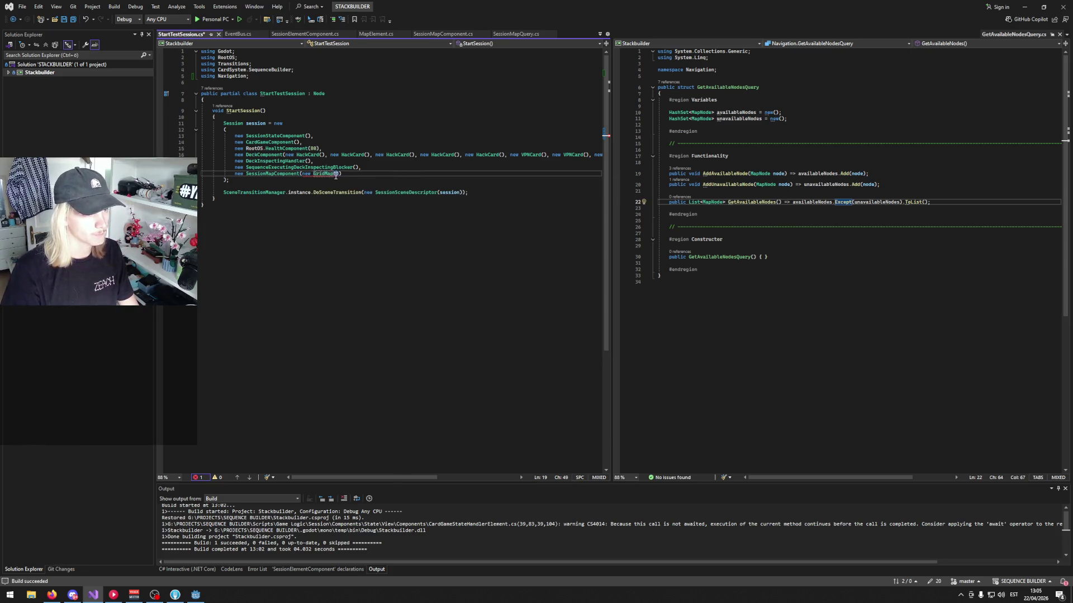
{"action": "type", "text": "nul"}
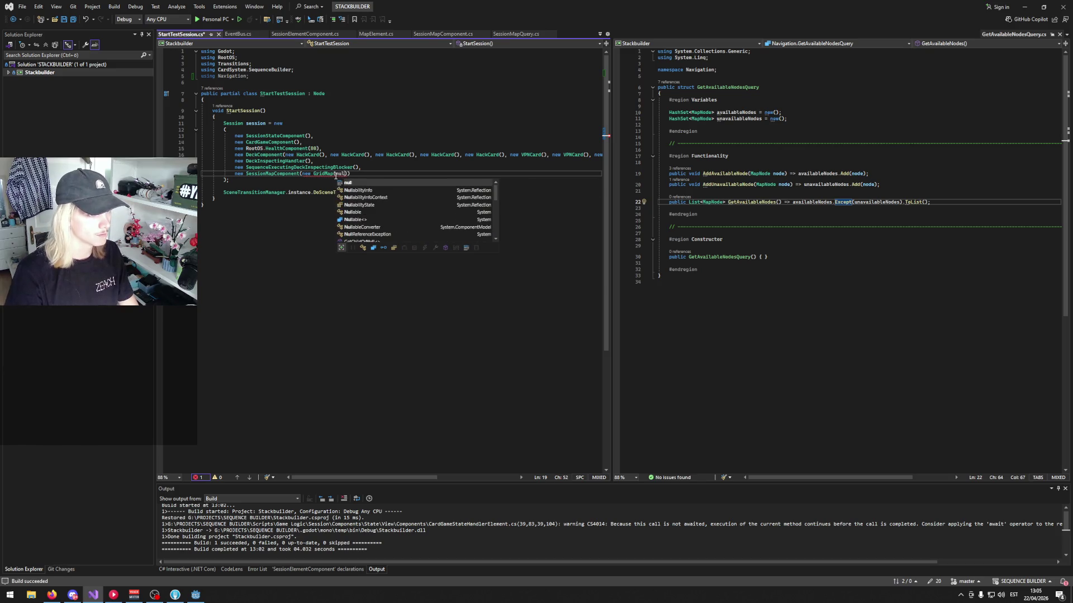
{"action": "key", "text": "BackSpace"}
{"action": "key", "text": "BackSpace"}
{"action": "key", "text": "BackSpace"}
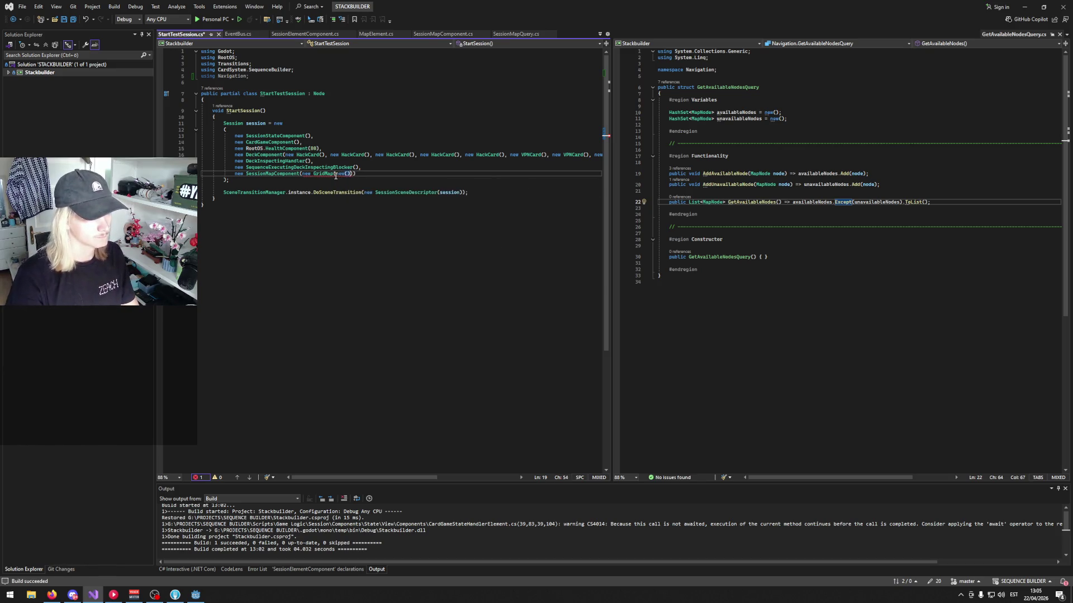
{"action": "key", "text": "ctrl+s"}
{"action": "left_click", "coordinate": [392, 155]}
- Check GridMap's definition, then open the project's GridMap.cs to inspect its constructor parameters
{"action": "mouse_move", "coordinate": [328, 176]}
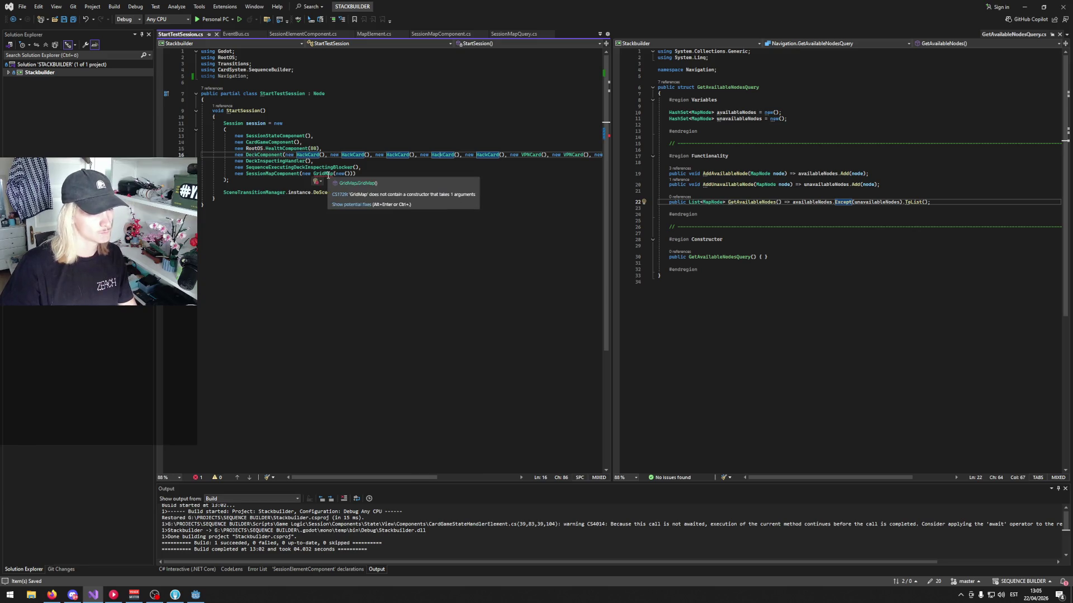
{"action": "left_click", "coordinate": [328, 175], "text": "ctrl"}
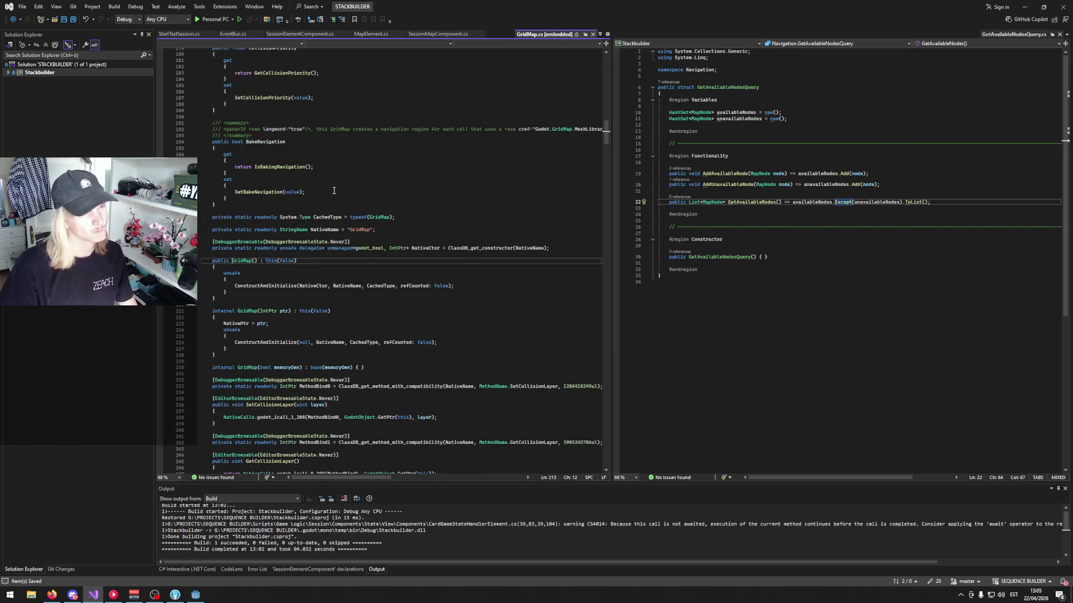
{"action": "left_click", "coordinate": [593, 34]}
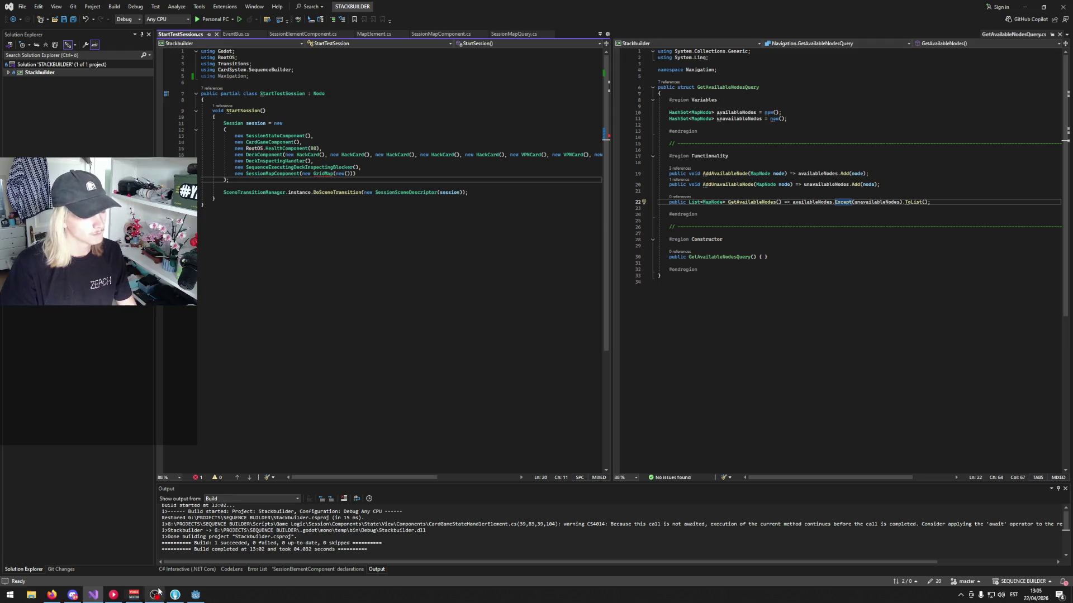
{"action": "left_click", "coordinate": [195, 595]}
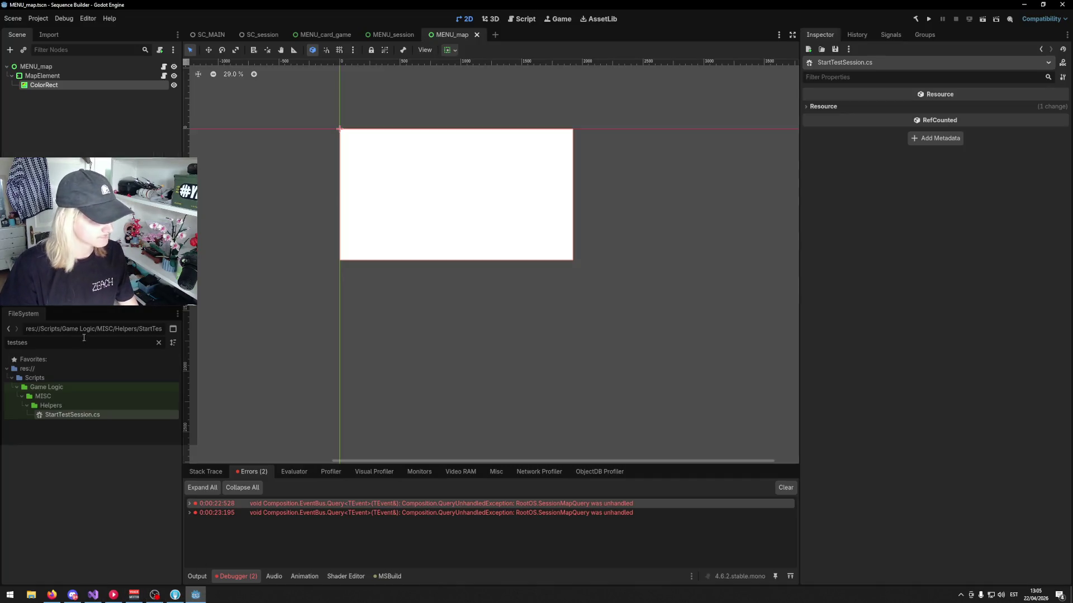
{"action": "type", "text": "gridm"}
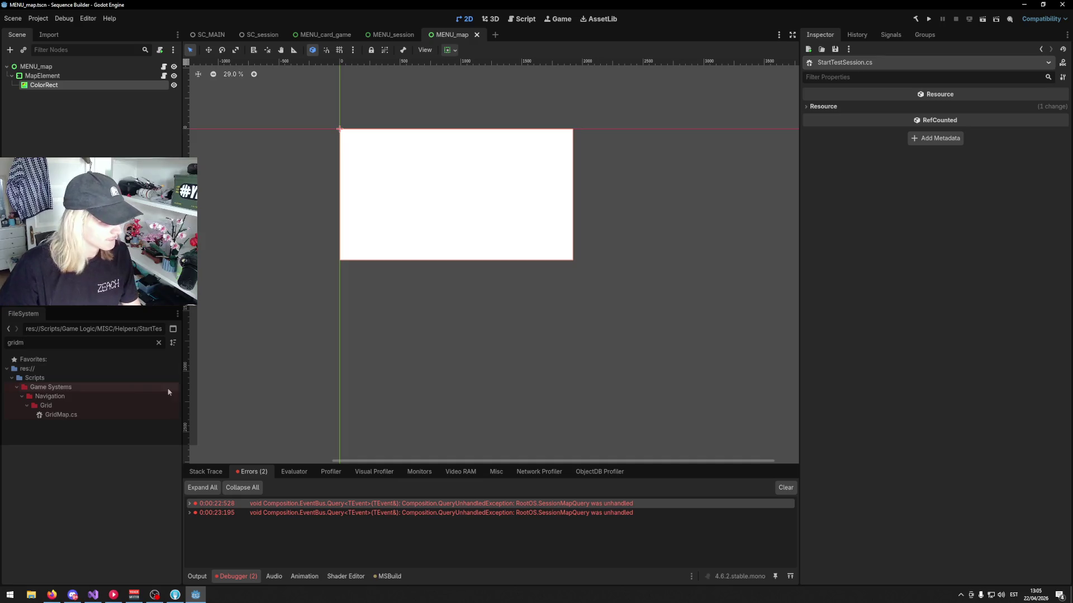
{"action": "double_click", "coordinate": [67, 415]}
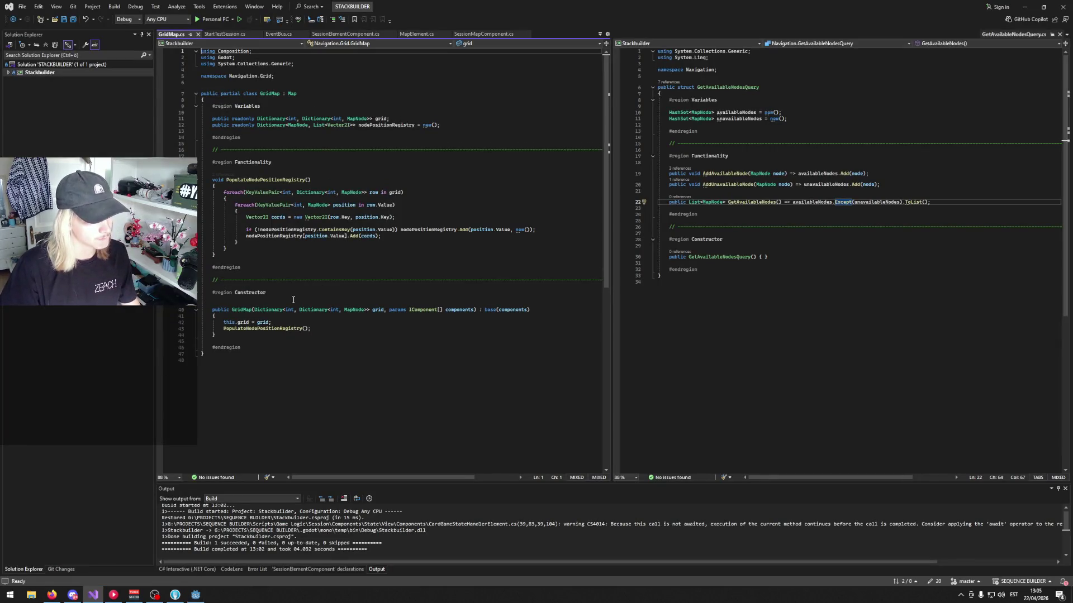
{"action": "left_click", "coordinate": [294, 300]}
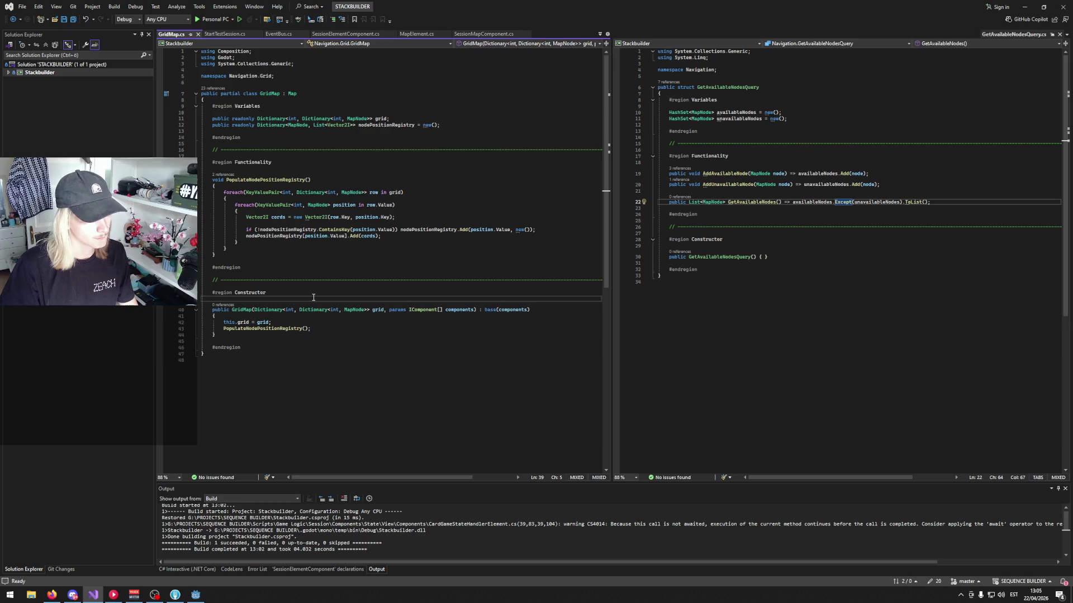
- Return to StartTestSession.cs and select the GridMap name for replacement
{"action": "left_click", "coordinate": [238, 34]}
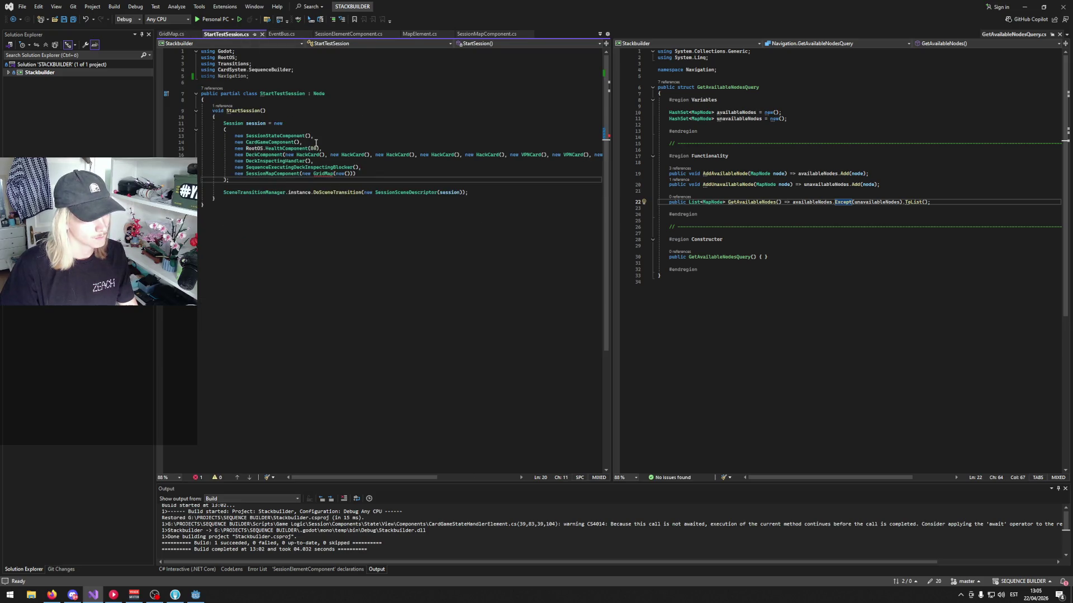
{"action": "mouse_move", "coordinate": [315, 173]}
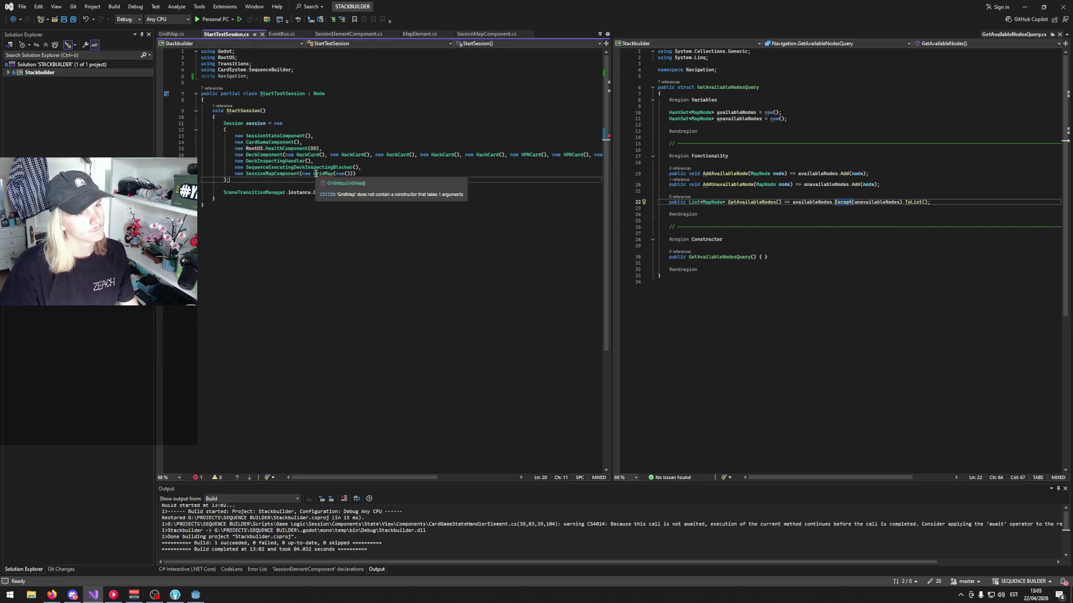
{"action": "double_click", "coordinate": [318, 174]}
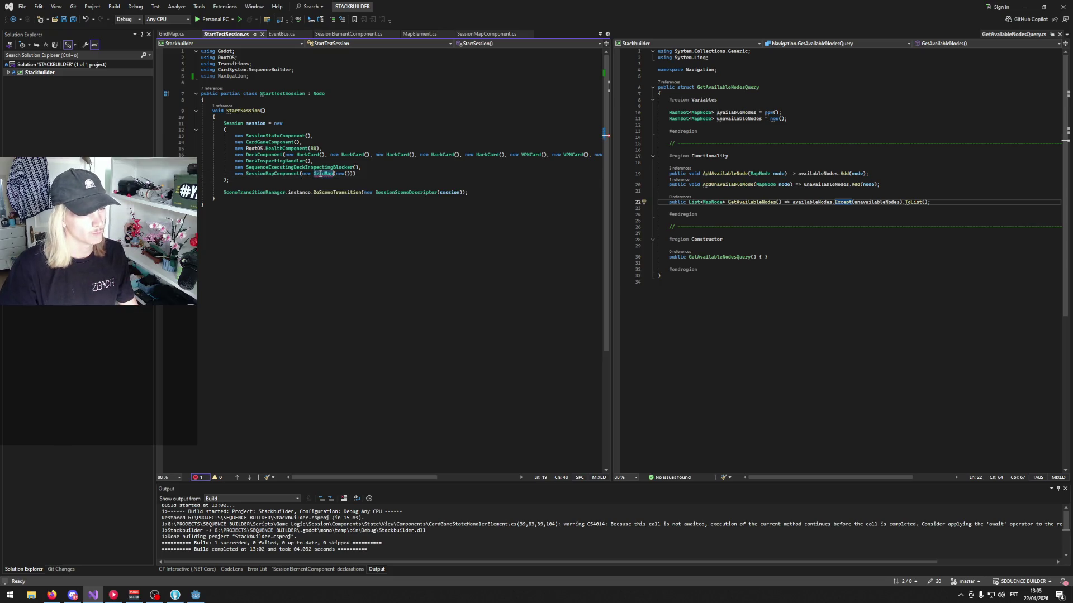
- Qualify the map type as Navigation.Grid.GridMap and save StartTestSession.cs
{"action": "type", "text": "Gri"}
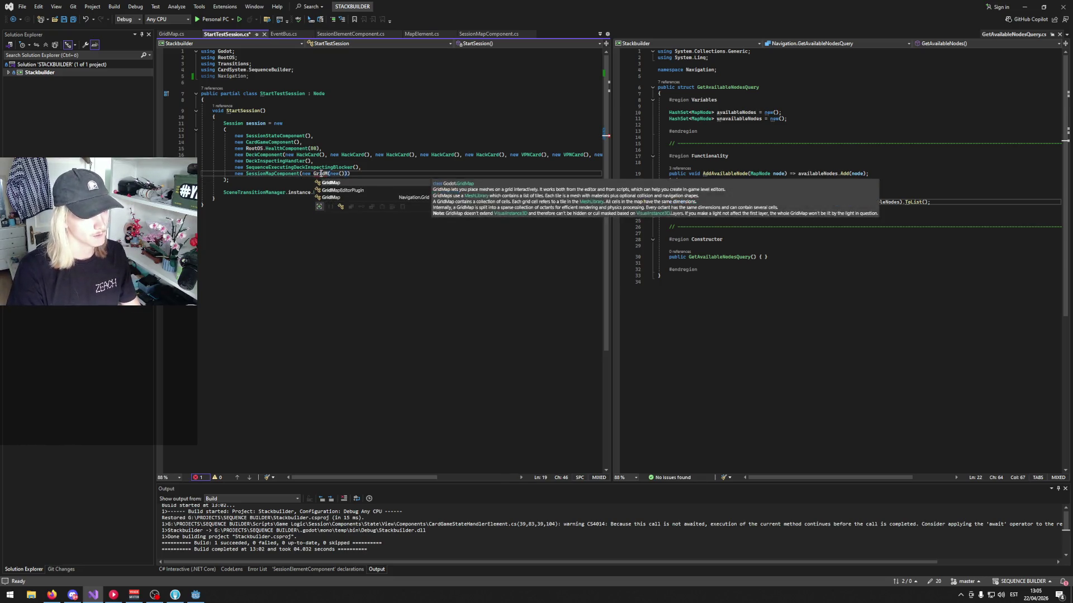
{"action": "key", "text": "Tab"}
{"action": "key", "text": "Up"}
{"action": "key", "text": "Up"}
{"action": "key", "text": "Up"}
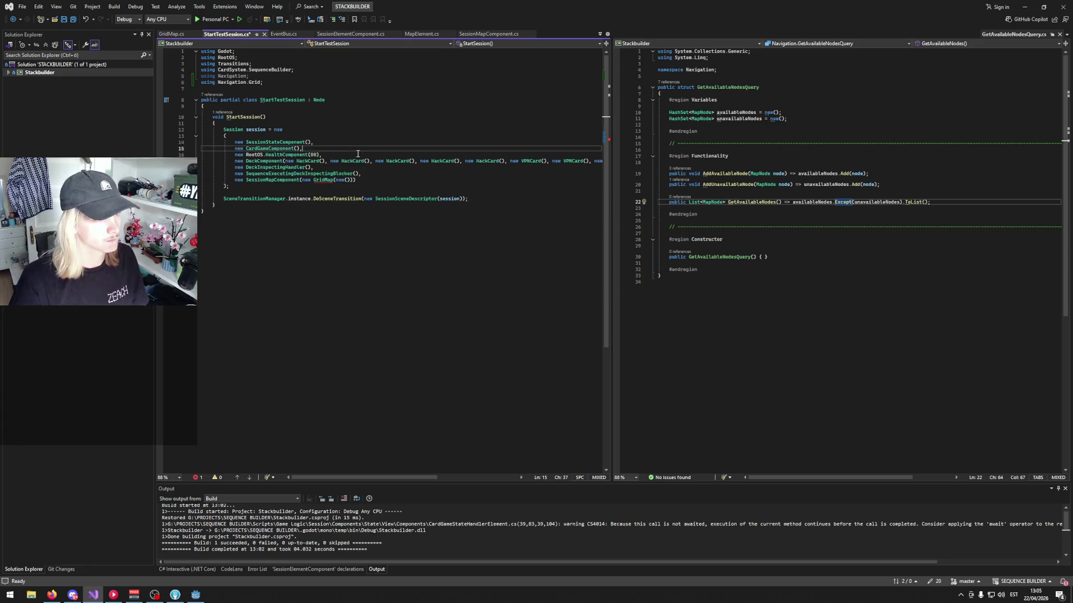
{"action": "mouse_move", "coordinate": [322, 180]}
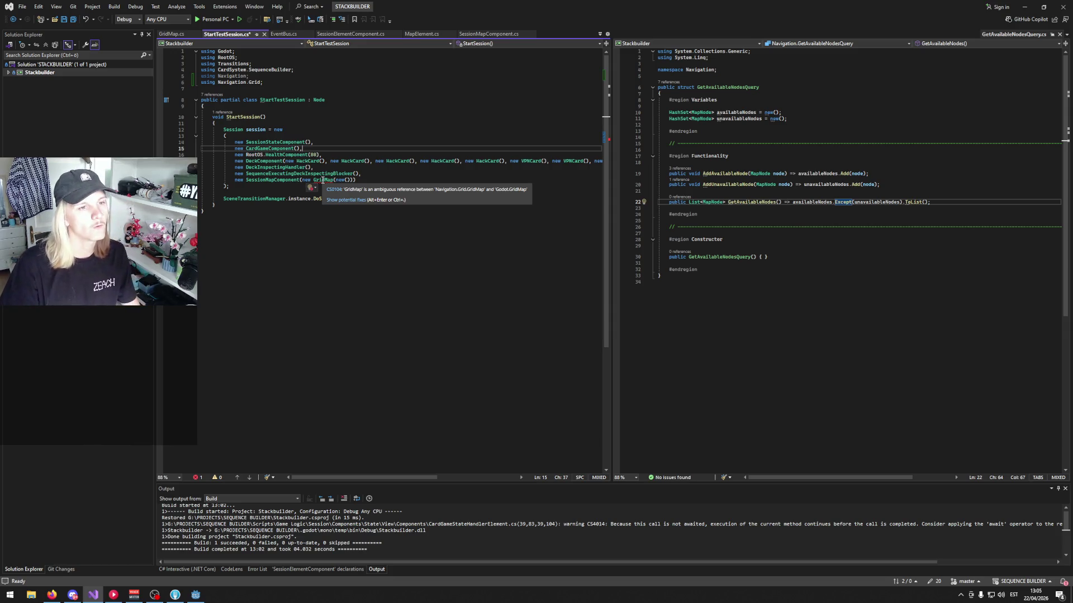
{"action": "left_click", "coordinate": [314, 180]}
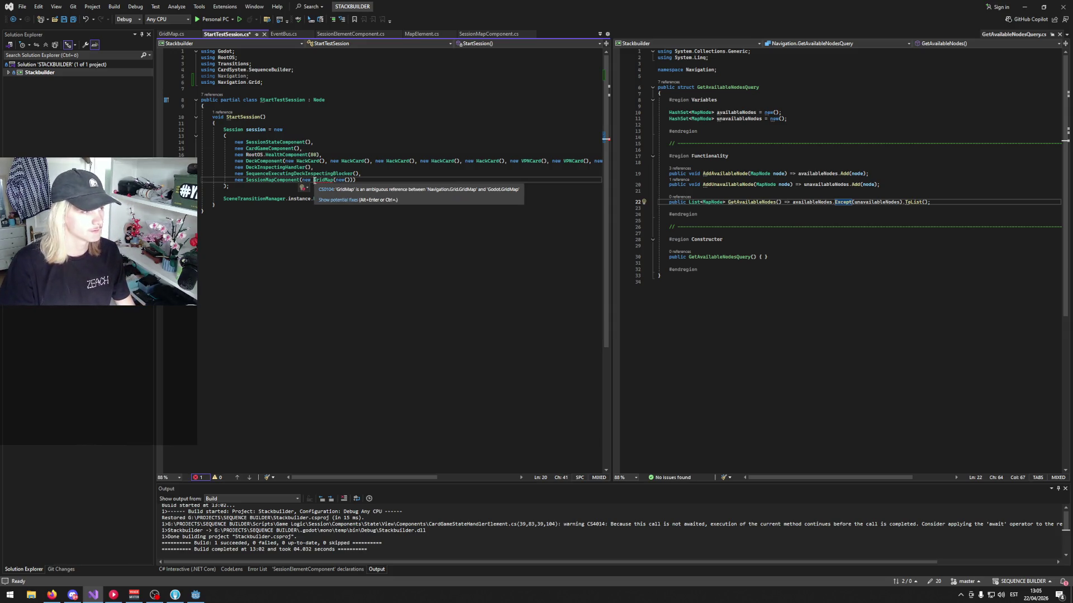
{"action": "type", "text": "Navigat"}
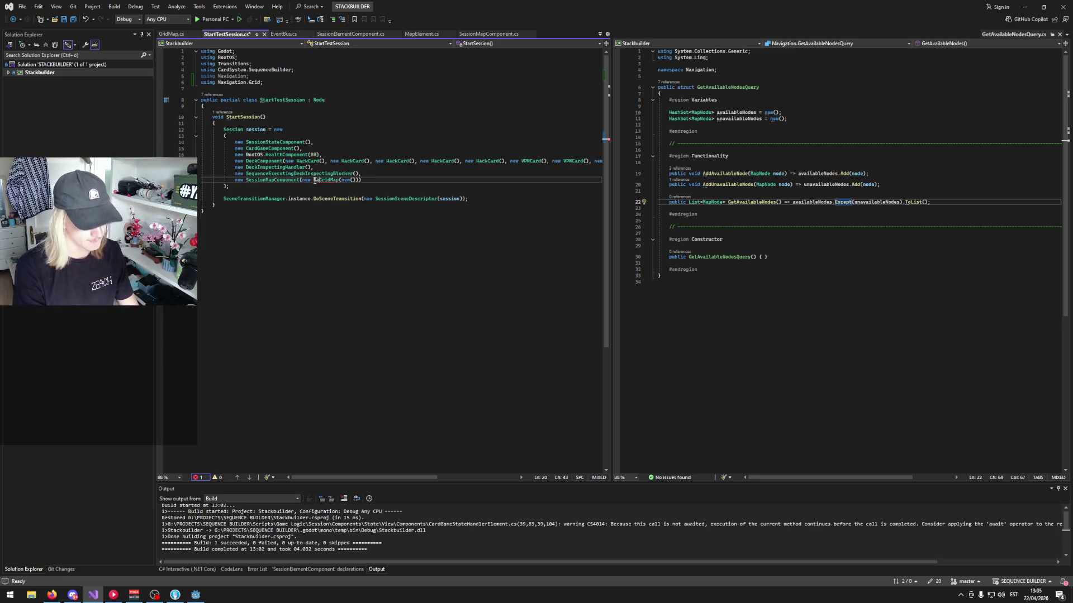
{"action": "type", "text": "ion.Grid"}
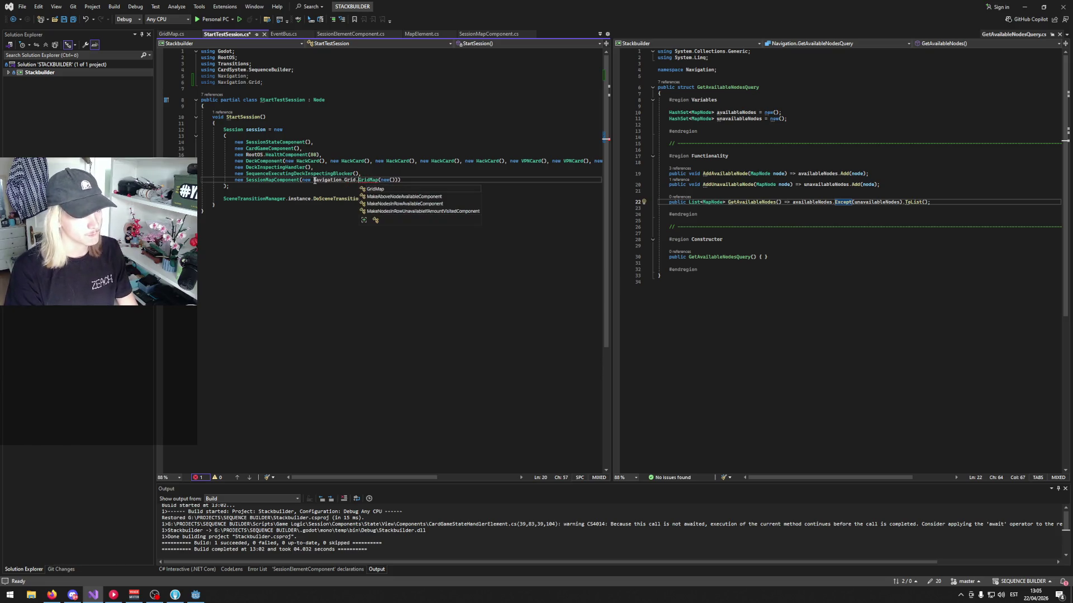
{"action": "type", "text": "."}
{"action": "left_click", "coordinate": [382, 101]}
{"action": "key", "text": "ctrl+s"}
- Delete the two Navigation using lines and build the project with Ctrl+Shift+B
{"action": "left_click_drag", "start_coordinate": [273, 85], "coordinate": [202, 76]}
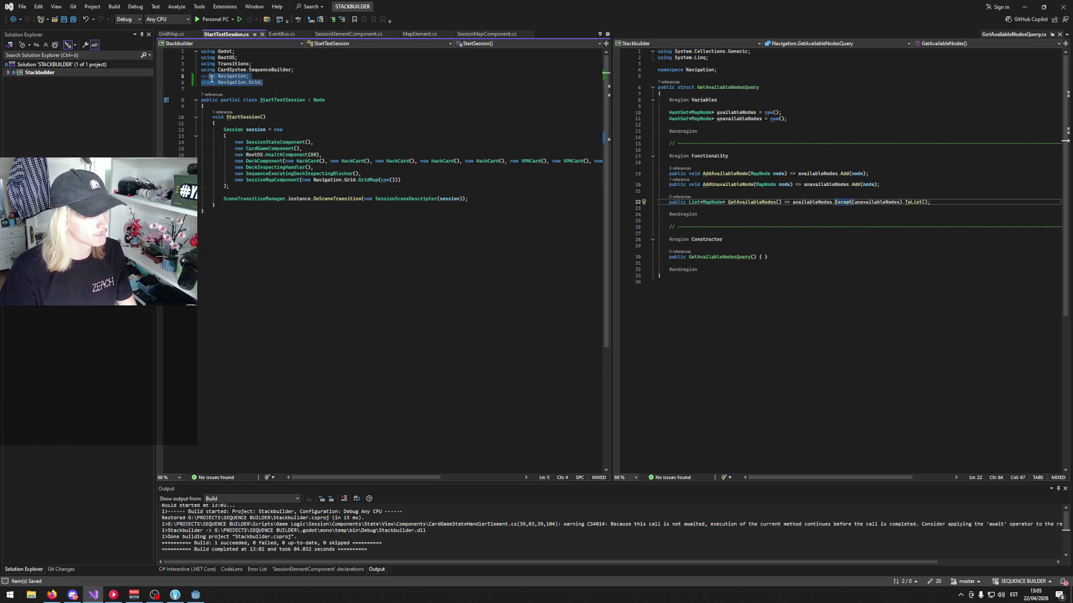
{"action": "key", "text": "BackSpace"}
{"action": "key", "text": "BackSpace"}
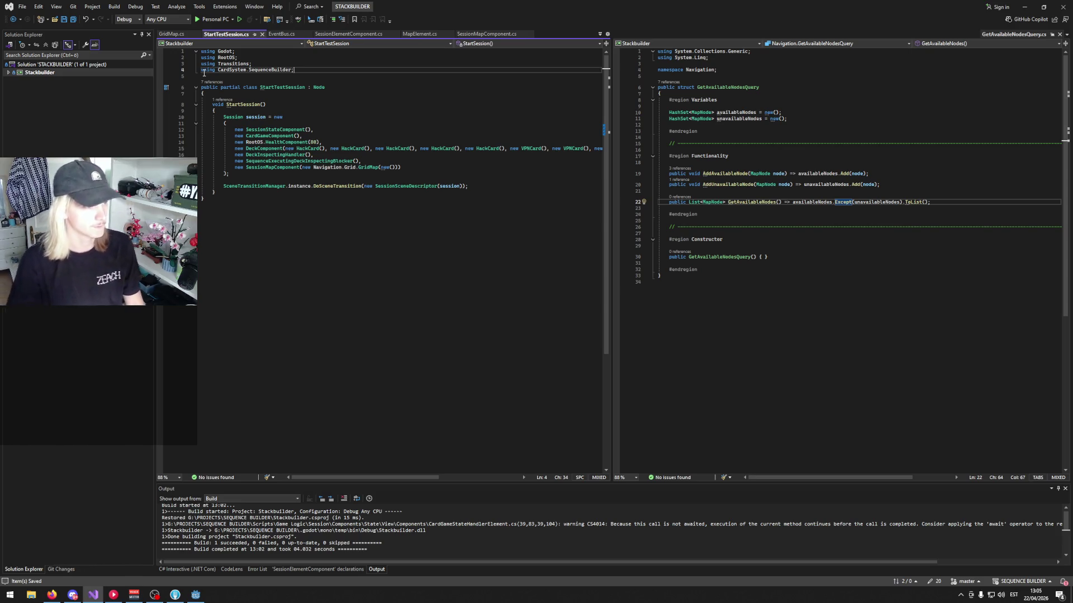
{"action": "left_click", "coordinate": [320, 97]}
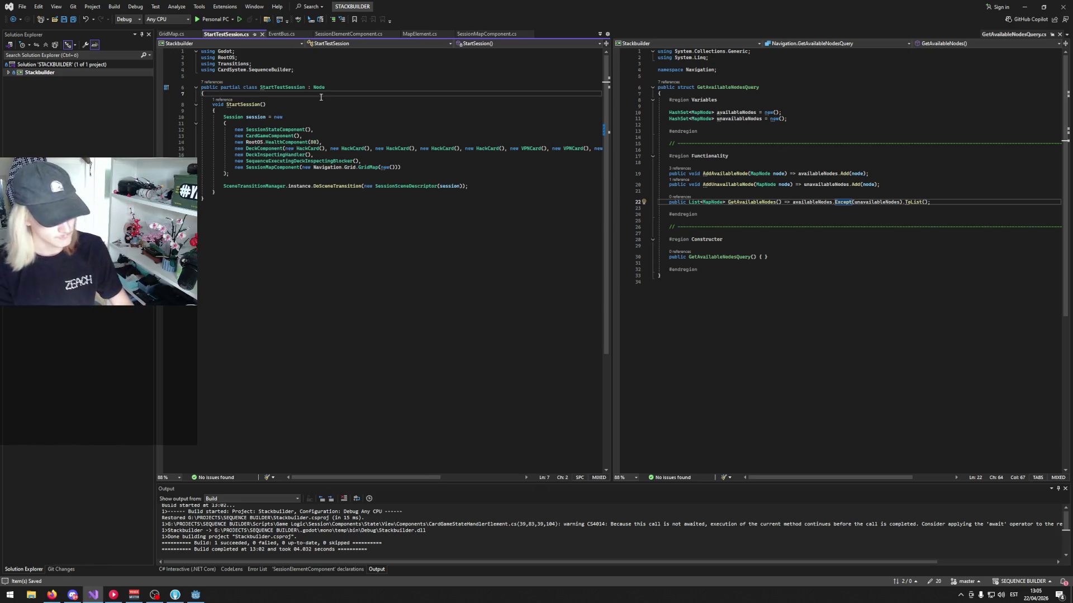
{"action": "key", "text": "ctrl+shift+b"}
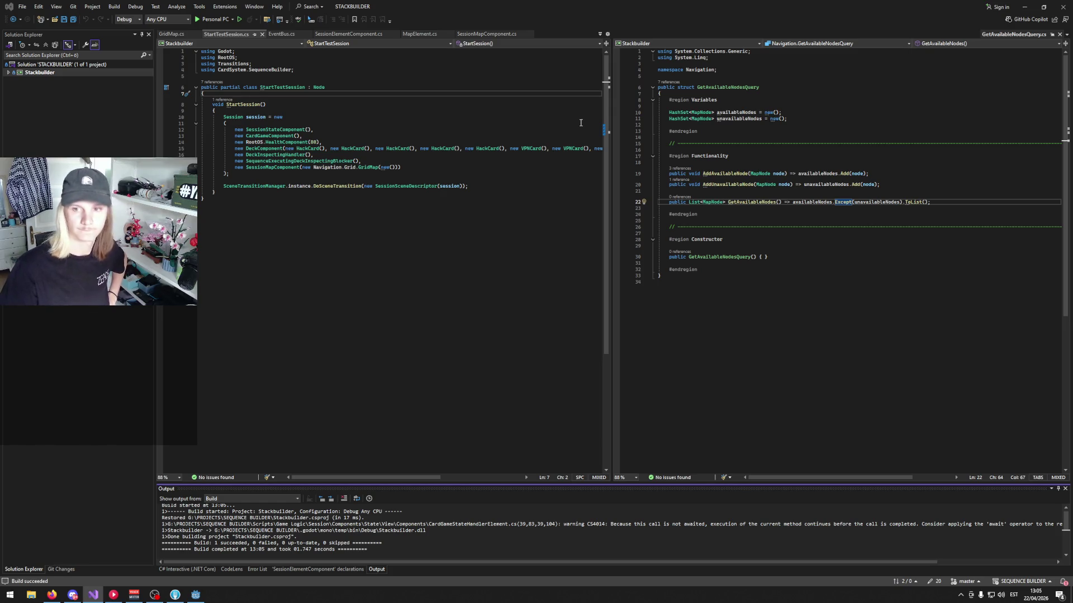
- Run the game from the Godot editor, start a session, then stop the run
{"action": "key", "text": "alt+Tab"}
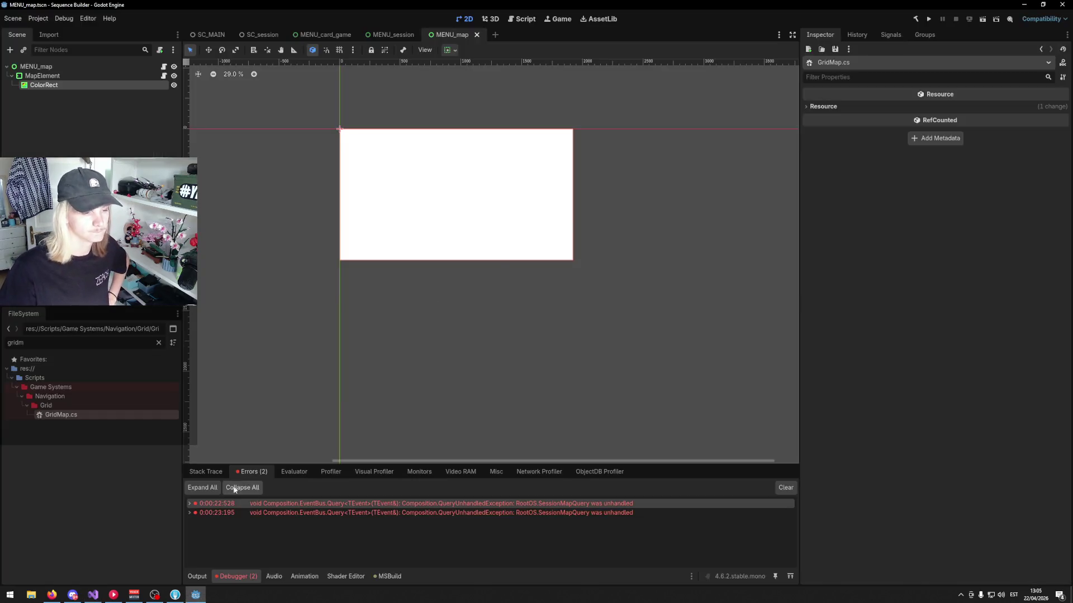
{"action": "left_click", "coordinate": [929, 20]}
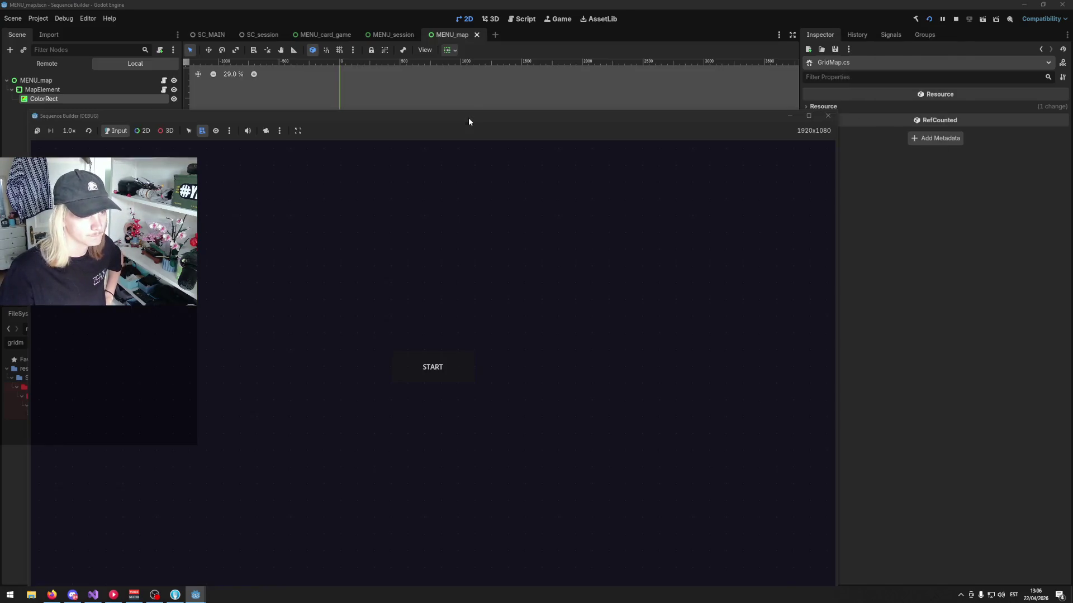
{"action": "left_click", "coordinate": [517, 299]}
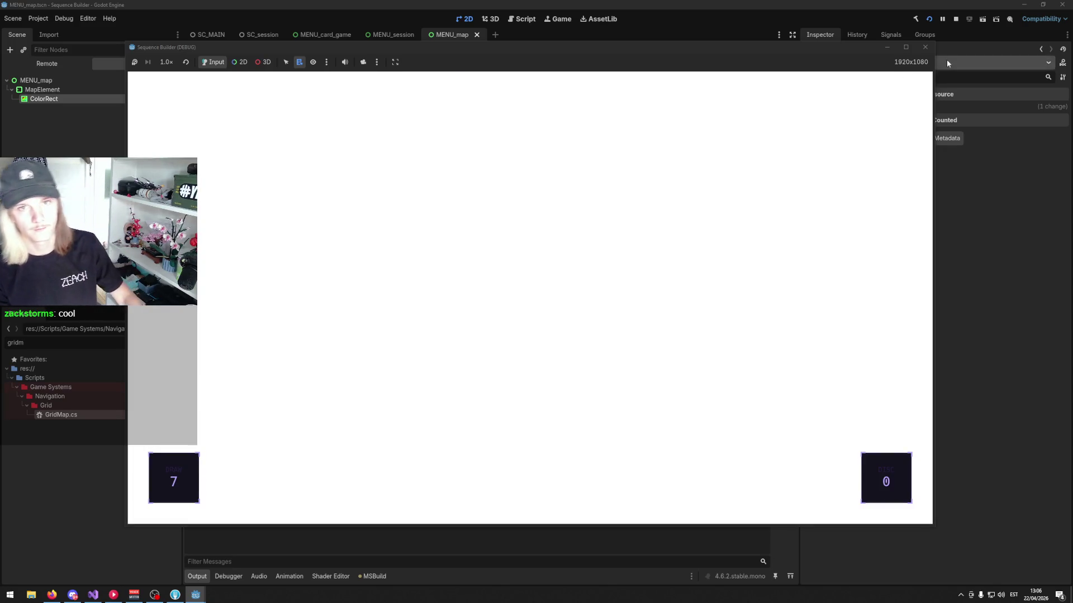
{"action": "left_click", "coordinate": [926, 47]}
- Add a plain Node child to MENU_map and rename it Components
{"action": "right_click", "coordinate": [49, 66]}
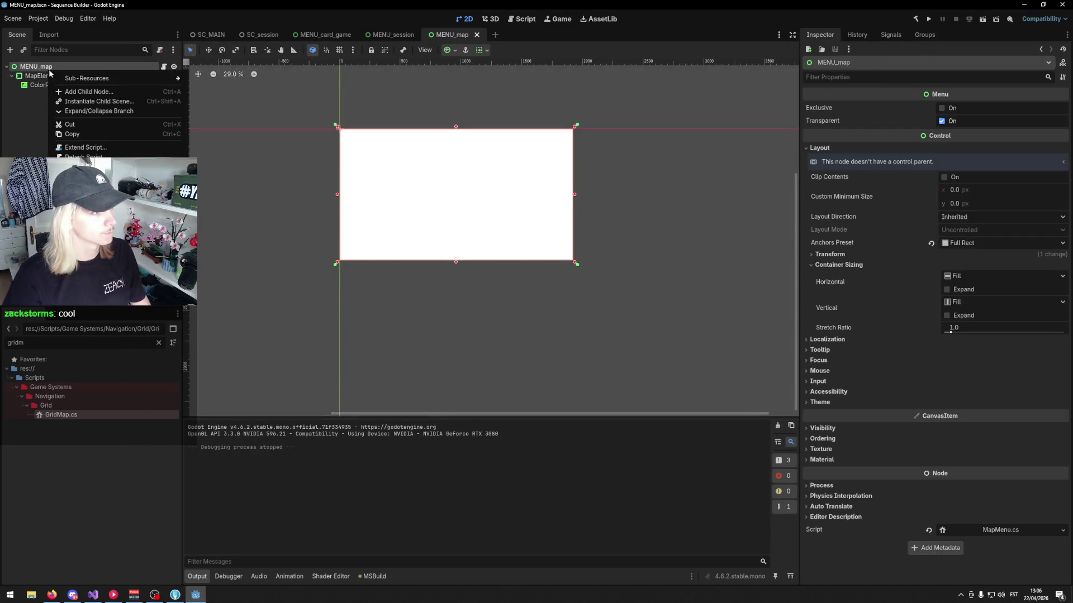
{"action": "left_click", "coordinate": [71, 95]}
{"action": "type", "text": "node"}
{"action": "key", "text": "Return"}
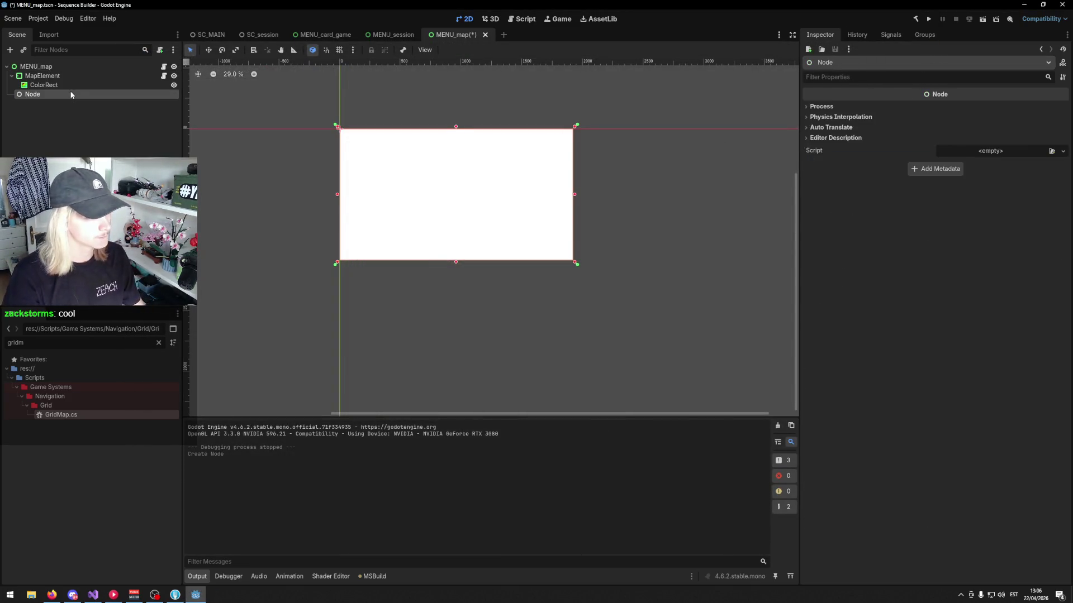
{"action": "double_click", "coordinate": [71, 94]}
{"action": "type", "text": "Components"}
{"action": "key", "text": "Return"}
- Add a PopMenuBackActionComponent under Components and run the project
{"action": "right_click", "coordinate": [72, 92]}
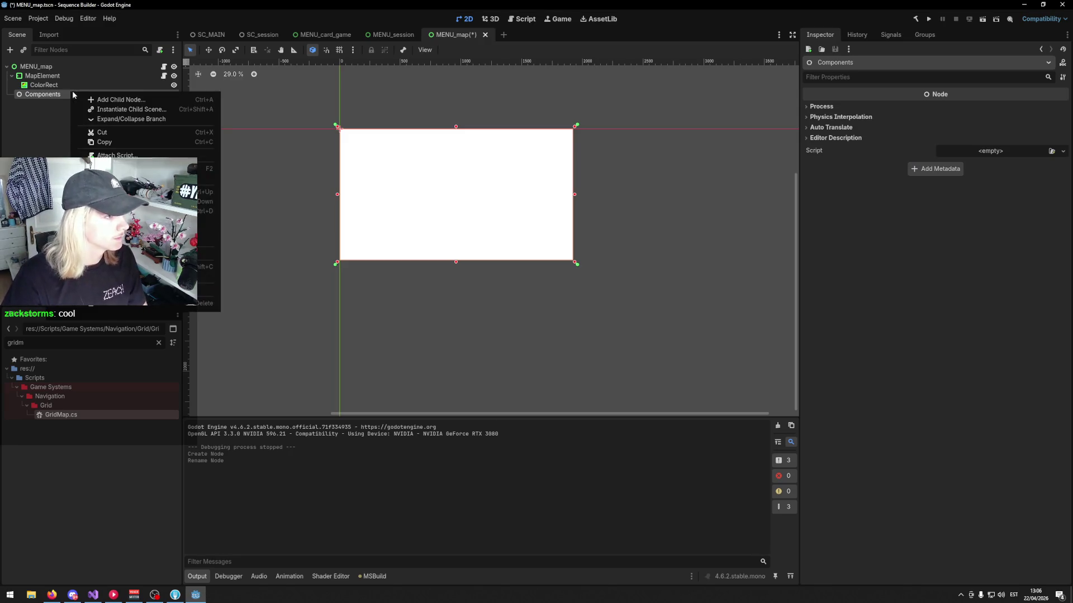
{"action": "left_click", "coordinate": [97, 100]}
{"action": "type", "text": "pop"}
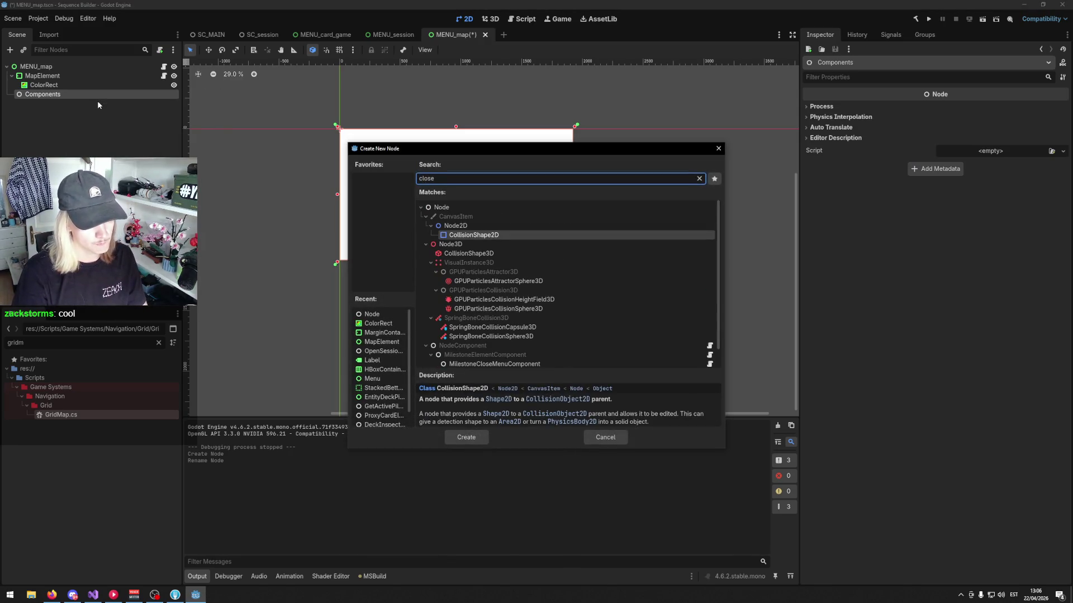
{"action": "type", "text": "menuback"}
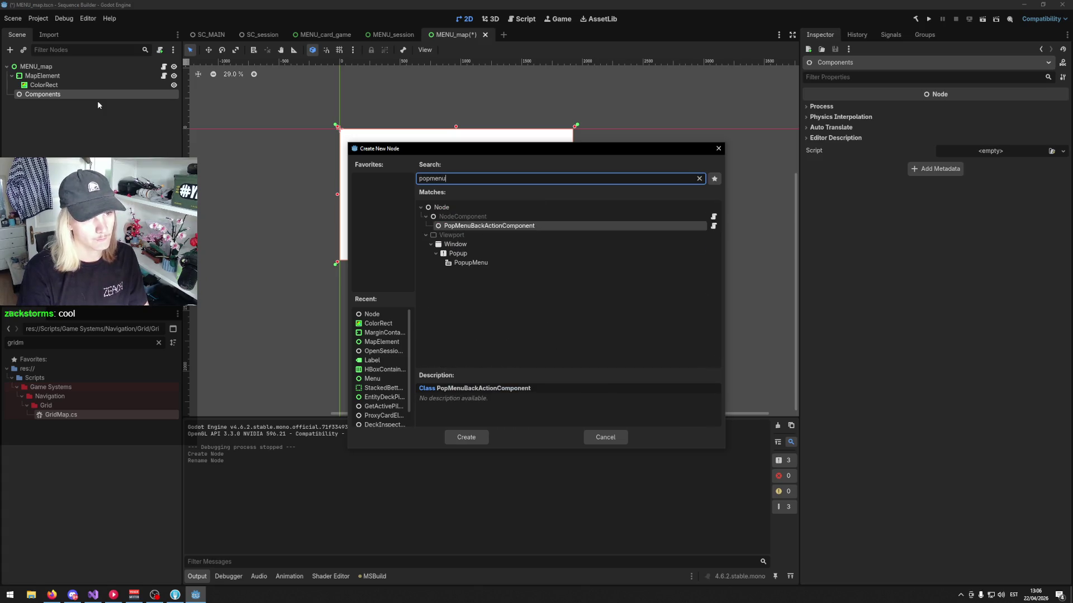
{"action": "key", "text": "Return"}
{"action": "left_click", "coordinate": [929, 22]}
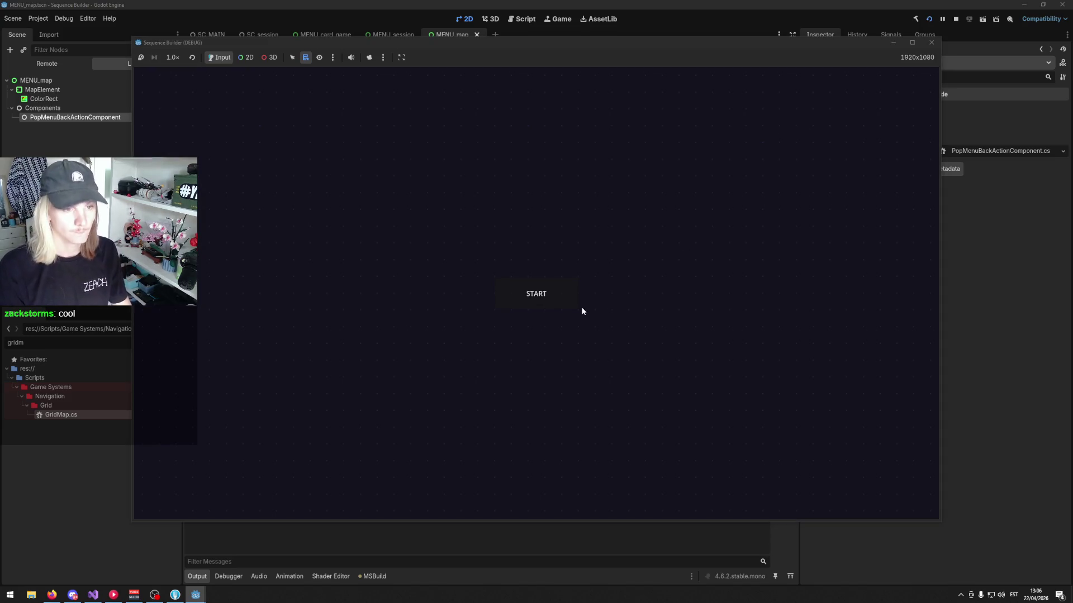
- Start a new game session and open the map view from MAP
{"action": "left_click", "coordinate": [580, 309]}
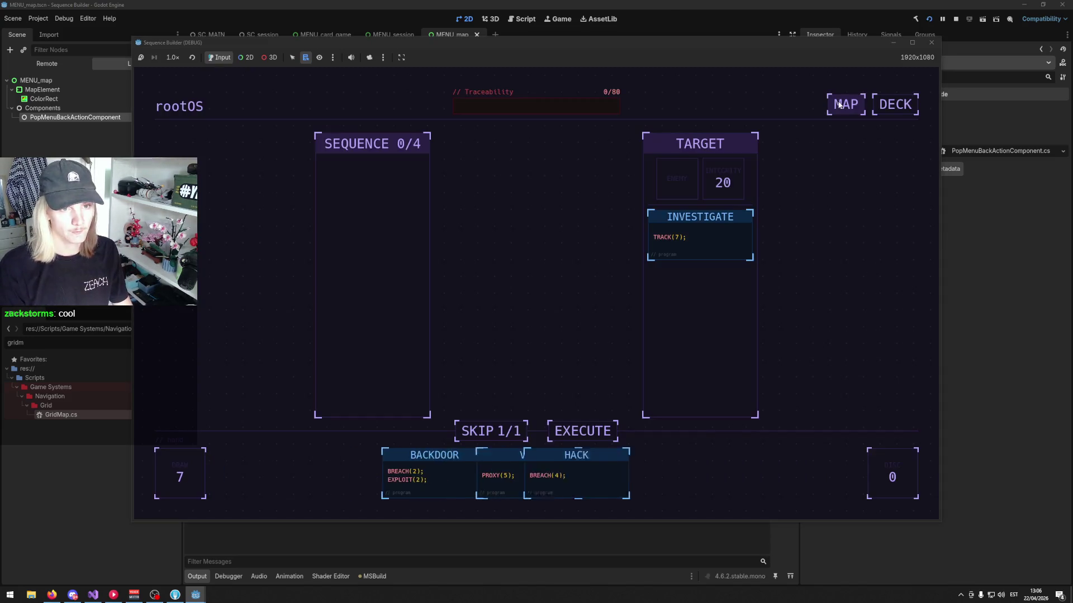
{"action": "left_click", "coordinate": [839, 104]}
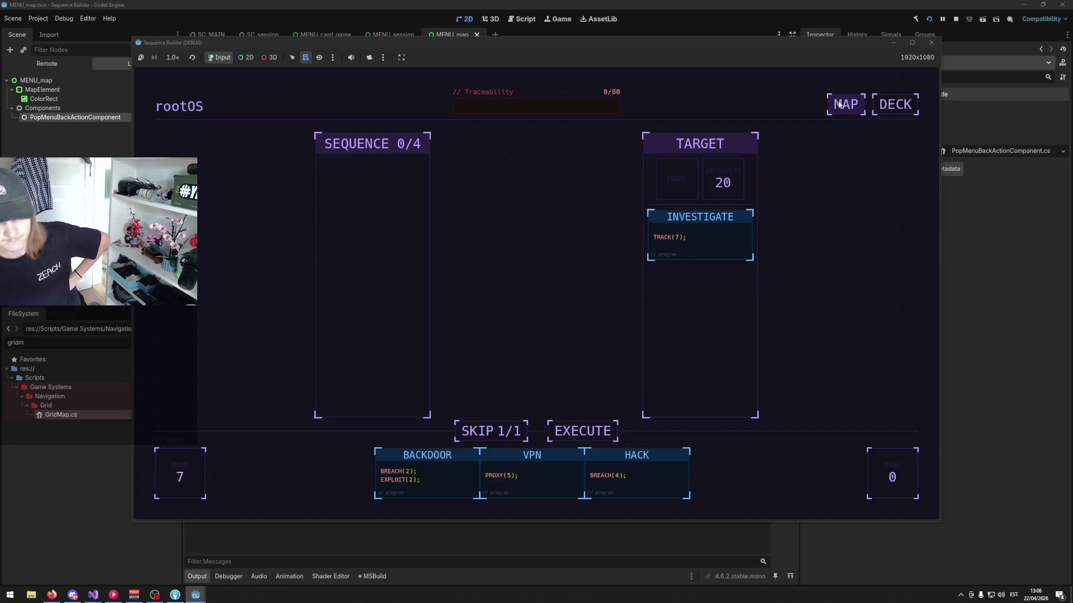
{"action": "left_click", "coordinate": [858, 106]}
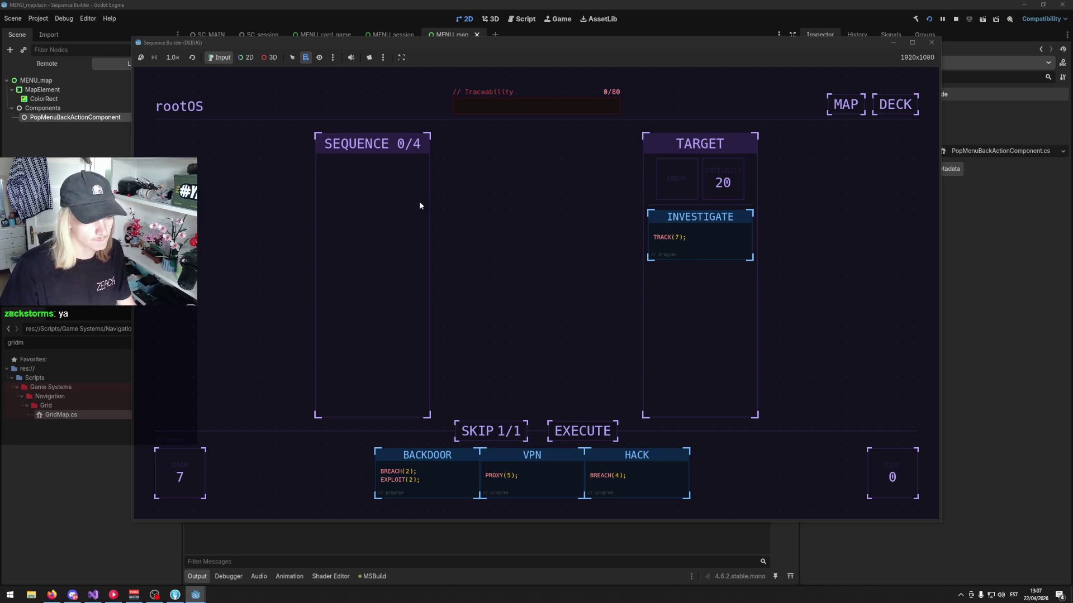
- Fill the SEQUENCE column with BACKDOOR followed by three HACK cards
{"action": "mouse_move", "coordinate": [386, 490]}
{"action": "left_mouse_down"}
{"action": "mouse_move", "coordinate": [412, 336]}
{"action": "mouse_move", "coordinate": [532, 401]}
{"action": "mouse_move", "coordinate": [500, 252]}
{"action": "mouse_move", "coordinate": [503, 262]}
{"action": "left_mouse_up"}
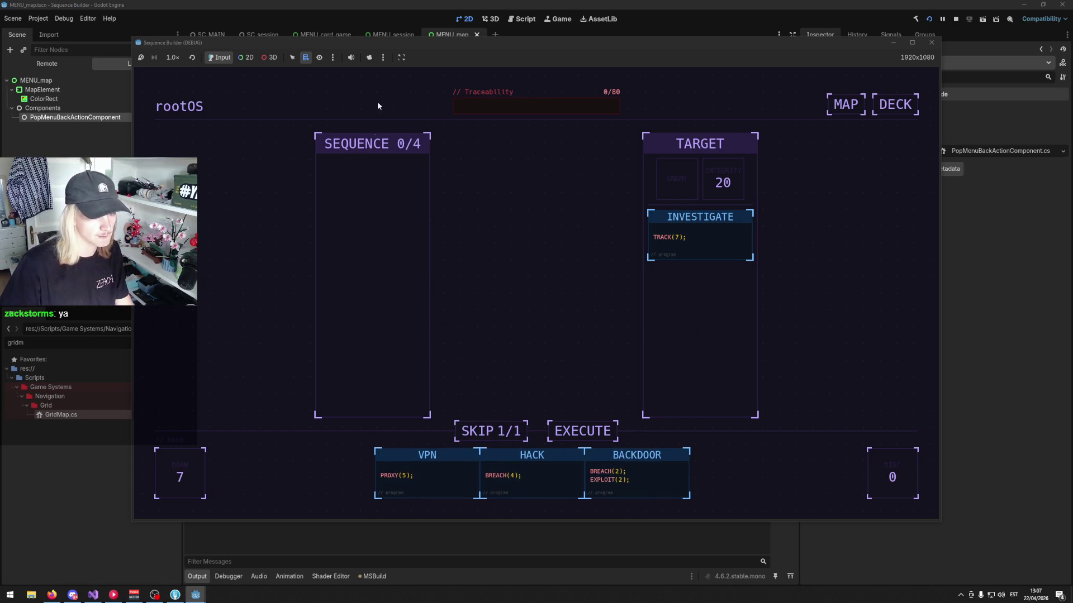
{"action": "mouse_move", "coordinate": [632, 483]}
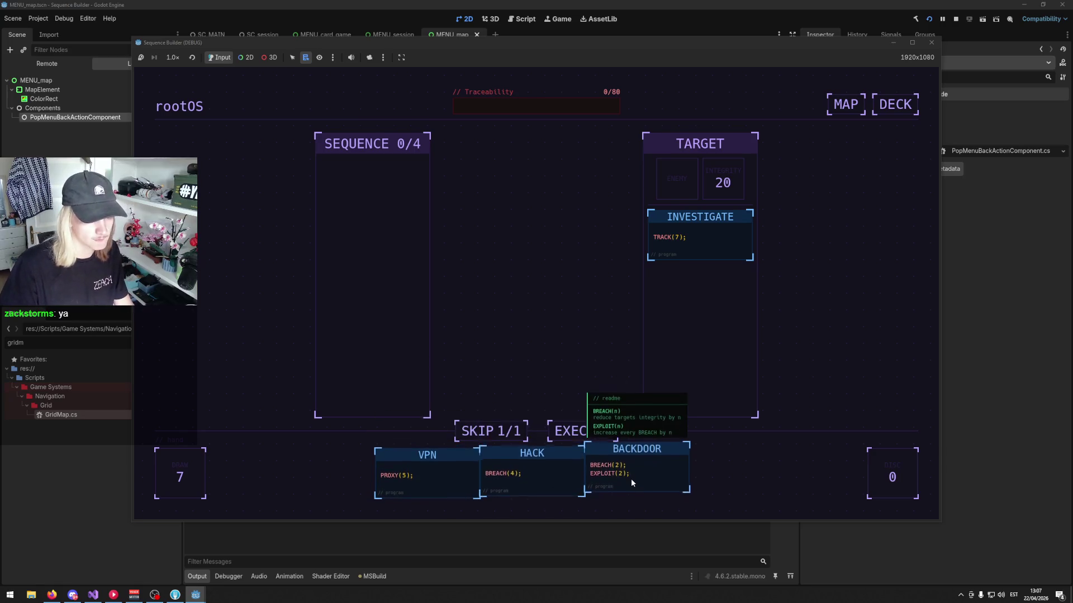
{"action": "mouse_move", "coordinate": [626, 463]}
{"action": "left_mouse_down"}
{"action": "mouse_move", "coordinate": [617, 321]}
{"action": "mouse_move", "coordinate": [386, 253]}
{"action": "left_mouse_up"}
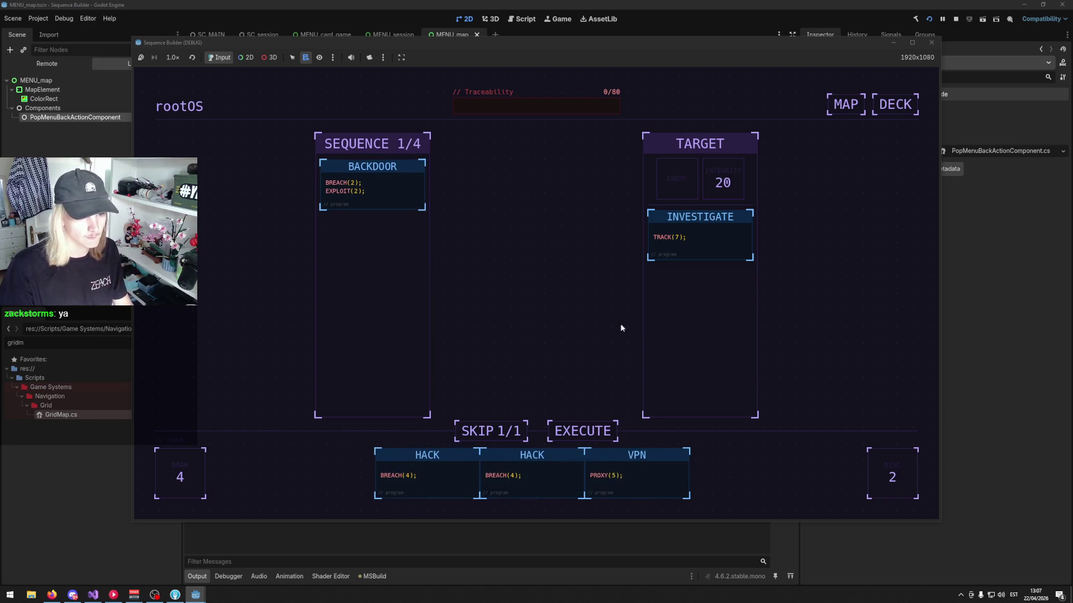
{"action": "mouse_move", "coordinate": [519, 468]}
{"action": "left_mouse_down"}
{"action": "mouse_move", "coordinate": [393, 267]}
{"action": "mouse_move", "coordinate": [409, 257]}
{"action": "left_mouse_up"}
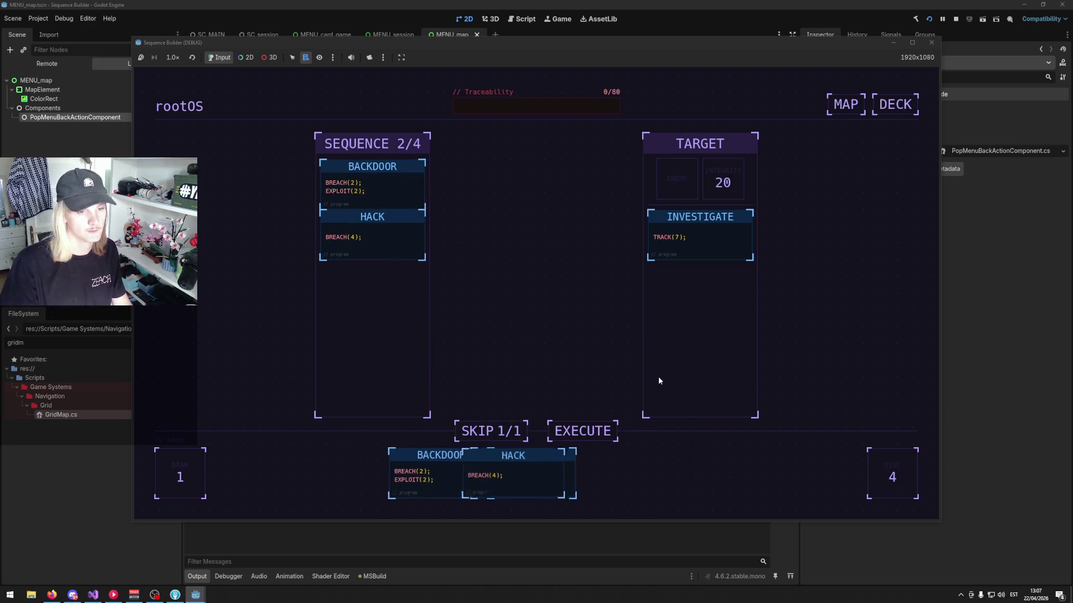
{"action": "left_click_drag", "start_coordinate": [548, 468], "coordinate": [375, 318]}
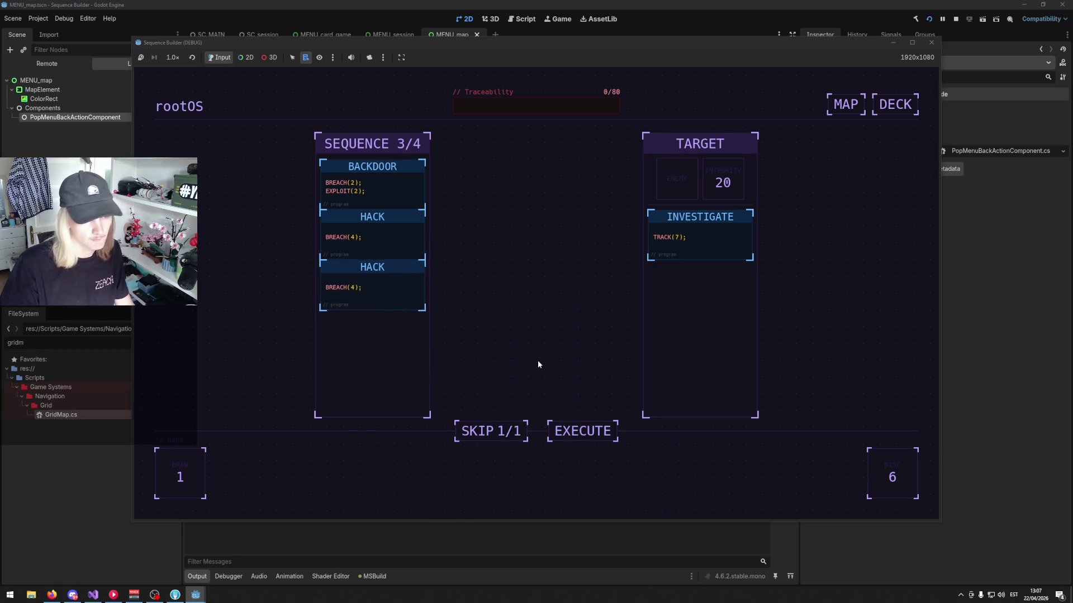
{"action": "left_click_drag", "start_coordinate": [618, 470], "coordinate": [346, 338]}
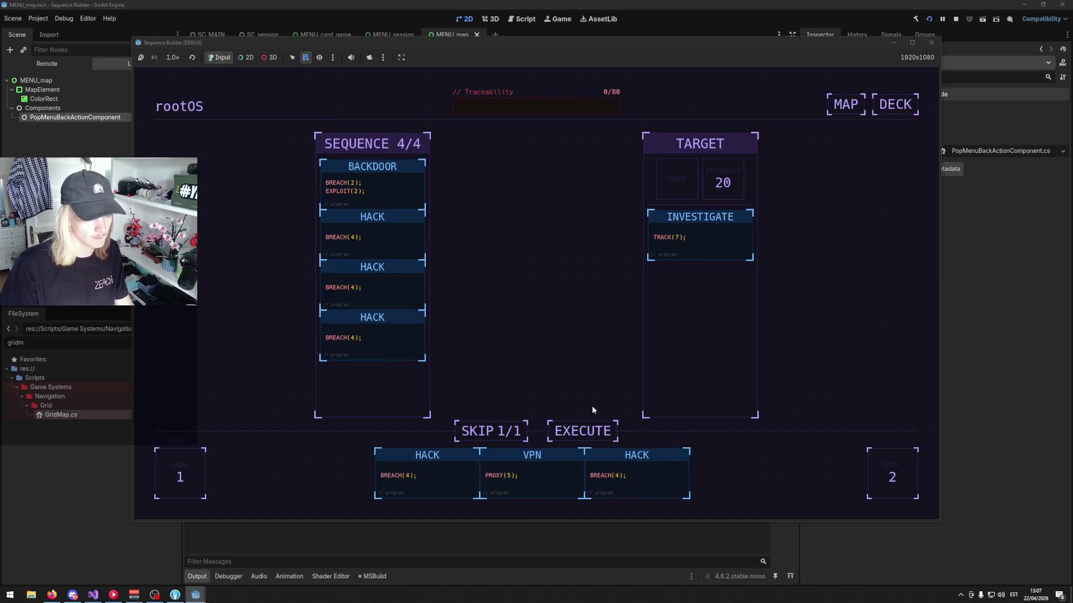
{"action": "mouse_move", "coordinate": [391, 245]}
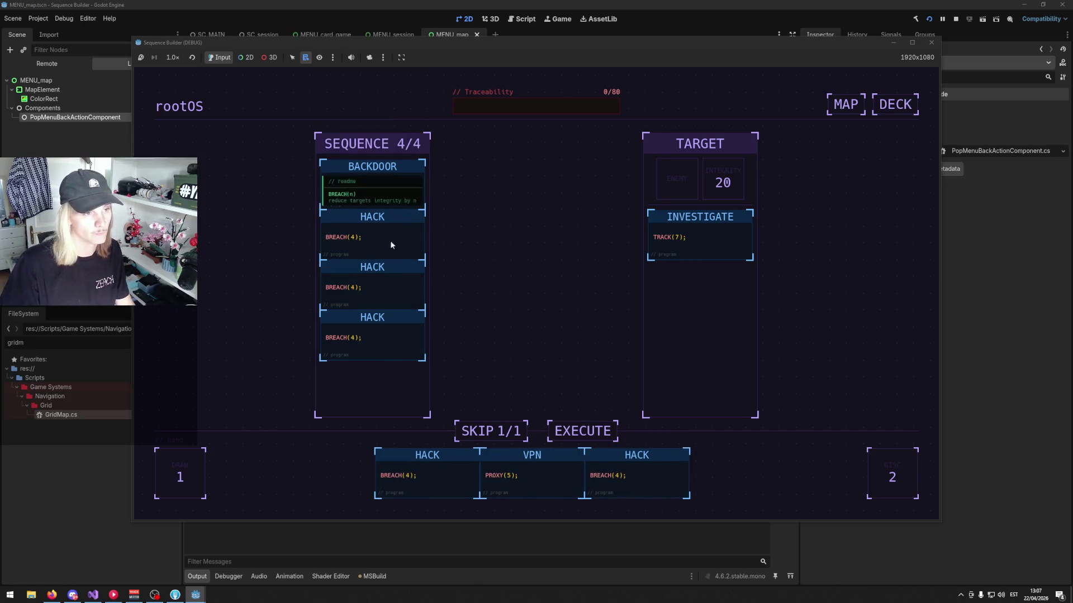
{"action": "mouse_move", "coordinate": [381, 213]}
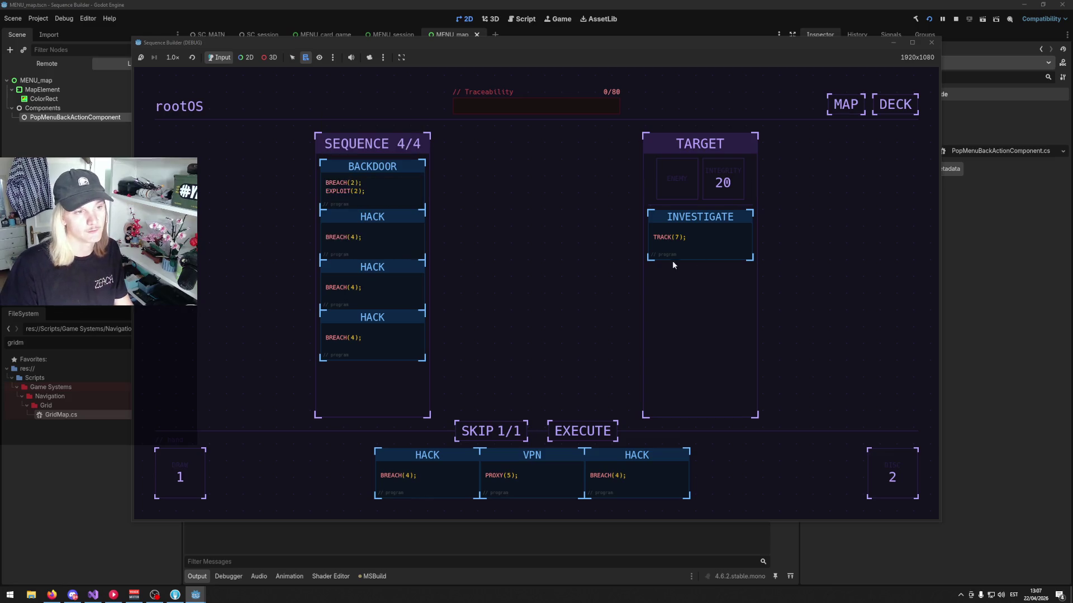
{"action": "mouse_move", "coordinate": [344, 197]}
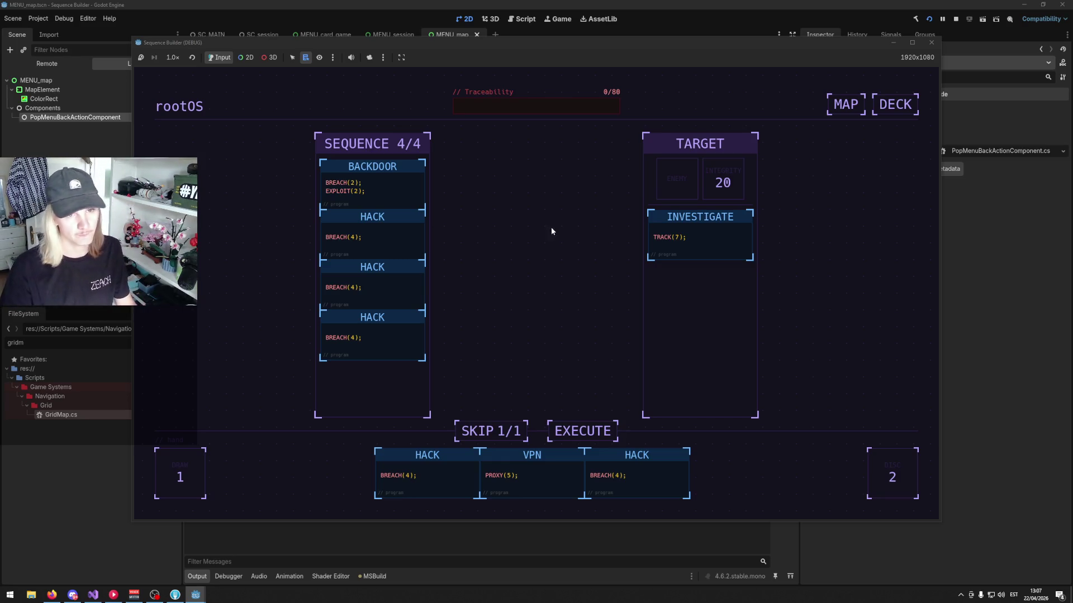
- Execute the four-card sequence and wait for the DDOS-or-KEYLOGGER rewards choice
{"action": "left_click", "coordinate": [566, 426]}
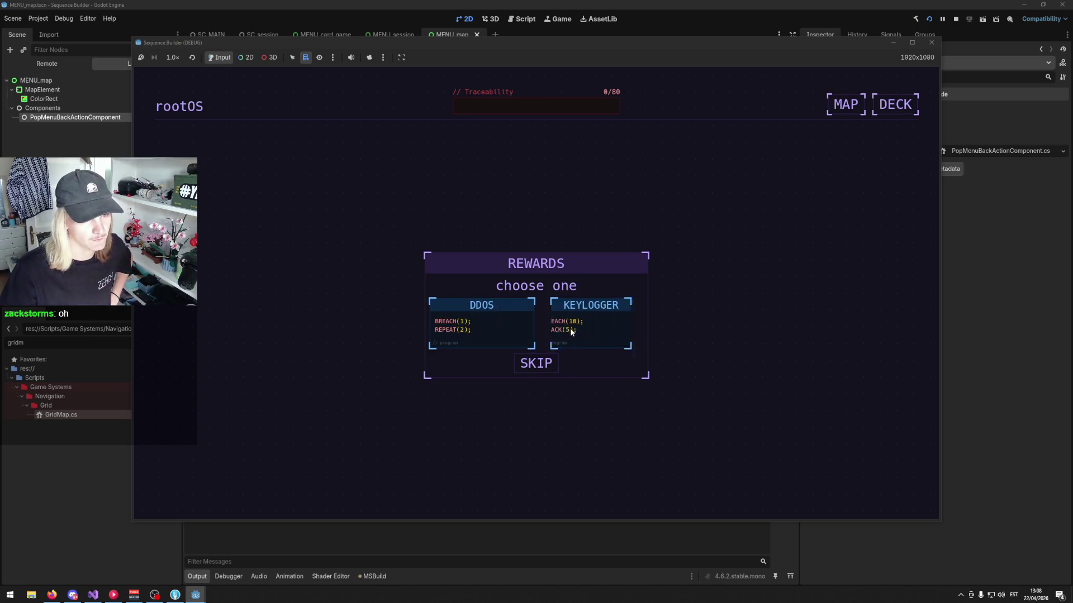
{"action": "mouse_move", "coordinate": [578, 331]}
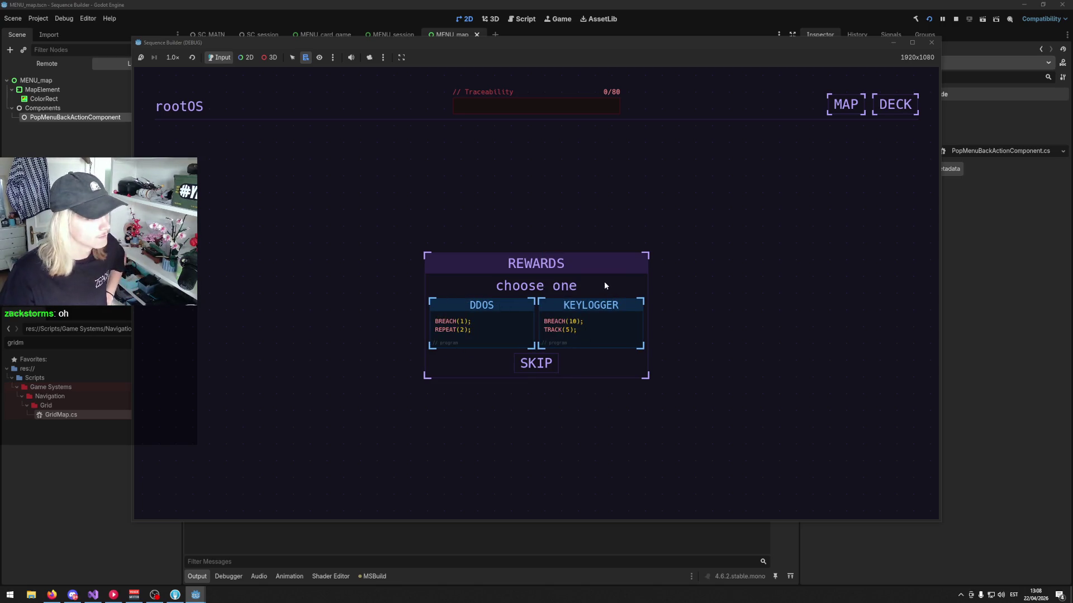